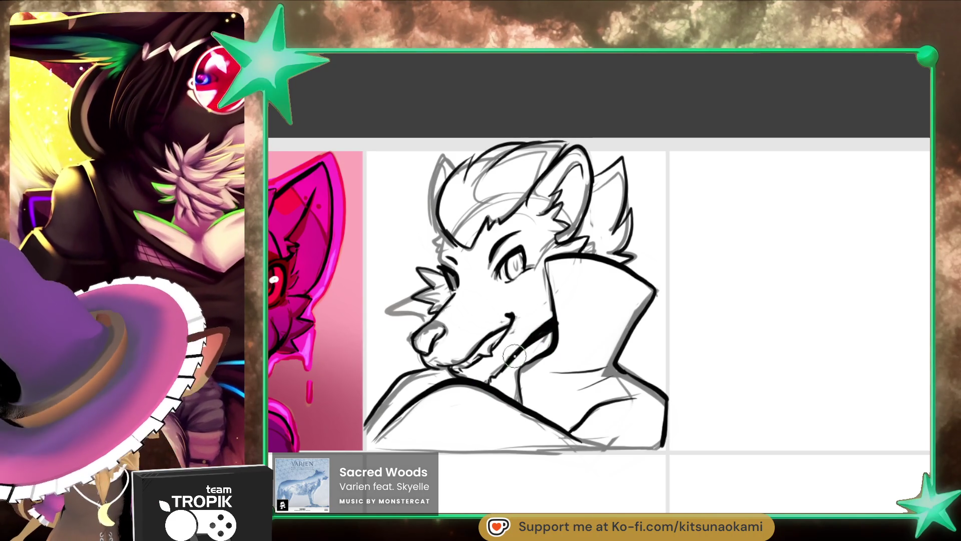
- Ink darker strokes over the upper snout fur, left collar edge, collar shadow and eye pupil
{"action": "mouse_move", "coordinate": [418, 301]}
{"action": "left_mouse_down"}
{"action": "mouse_move", "coordinate": [393, 310]}
{"action": "mouse_move", "coordinate": [392, 320]}
{"action": "left_mouse_up"}
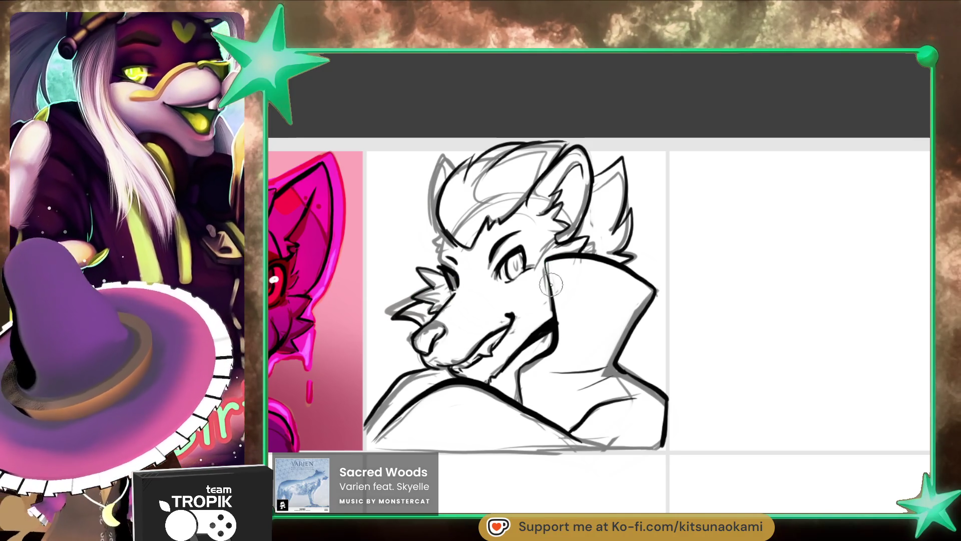
{"action": "left_click_drag", "start_coordinate": [545, 261], "coordinate": [557, 331]}
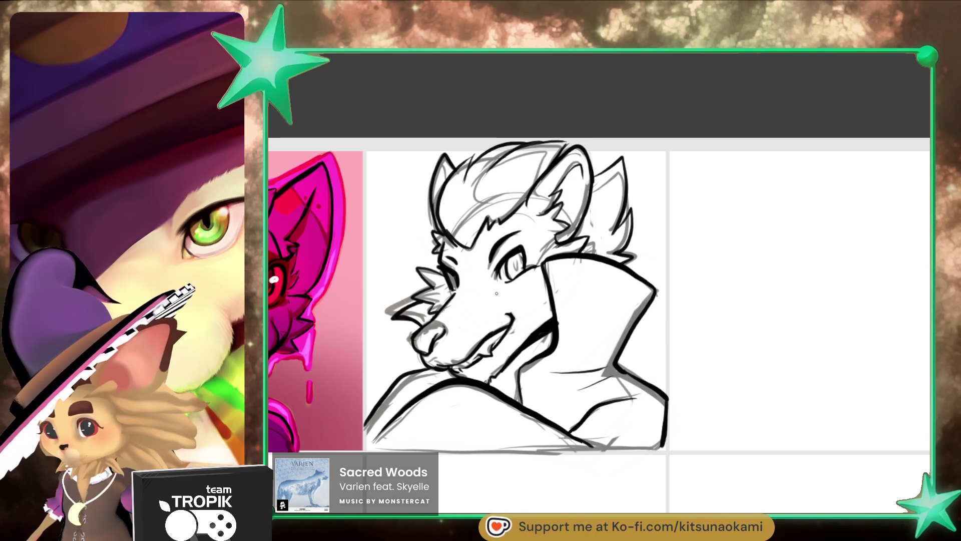
{"action": "key", "text": "e"}
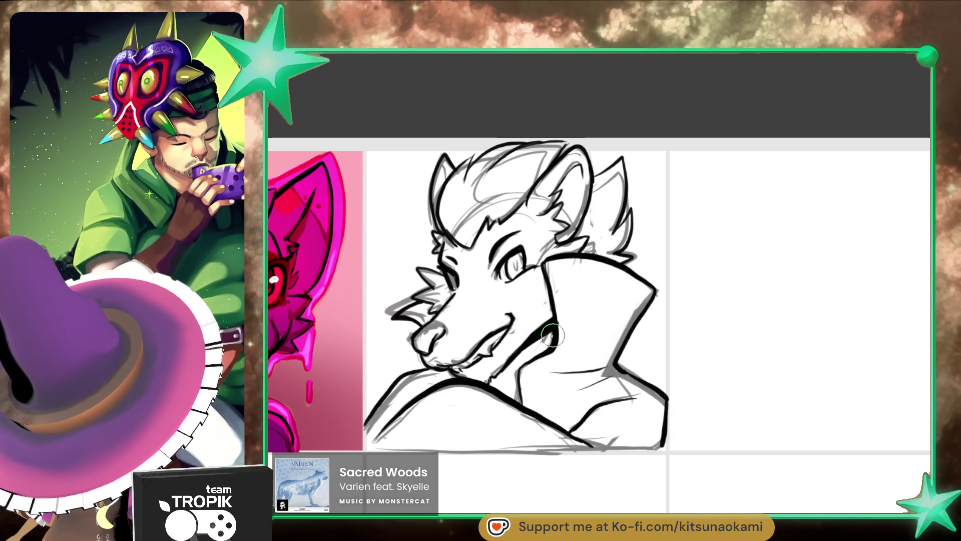
{"action": "left_click_drag", "start_coordinate": [550, 341], "coordinate": [544, 352]}
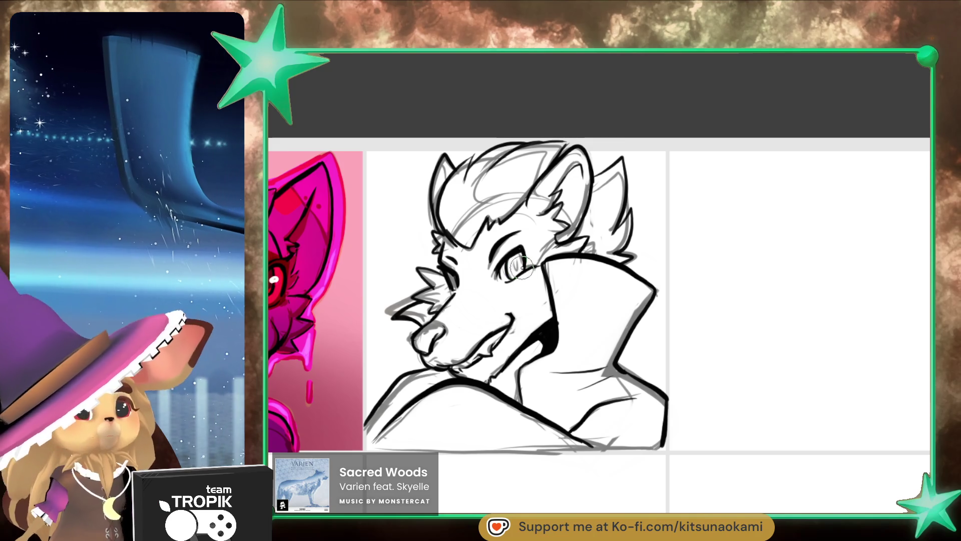
{"action": "left_click_drag", "start_coordinate": [516, 261], "coordinate": [517, 269]}
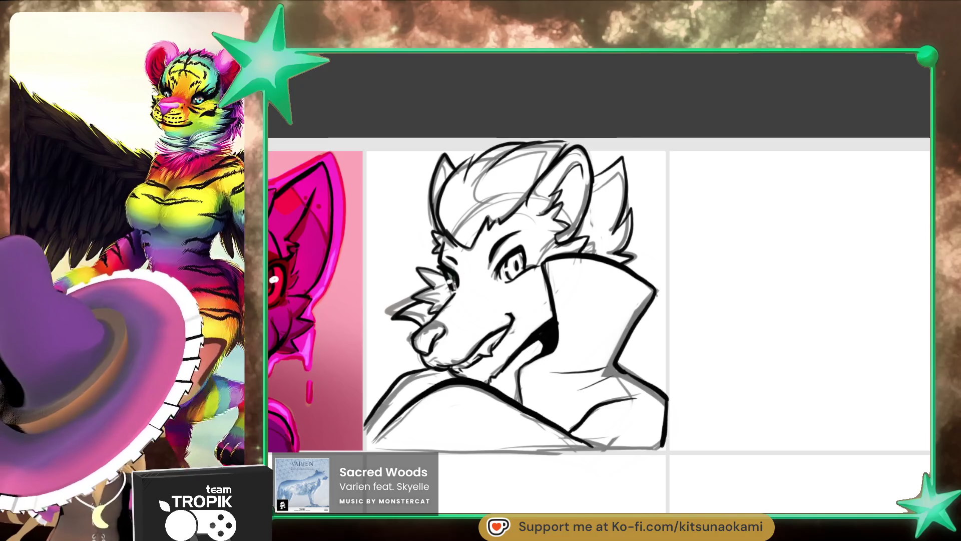
{"action": "left_click_drag", "start_coordinate": [649, 417], "coordinate": [675, 398]}
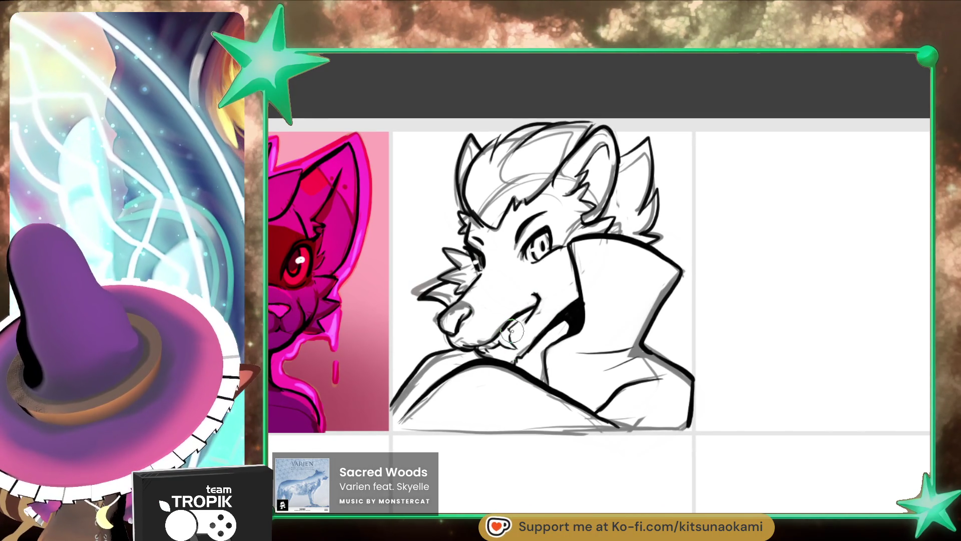
- Draw the wolf's smile line, switching between the eraser and the small brush
{"action": "left_click_drag", "start_coordinate": [534, 306], "coordinate": [505, 331]}
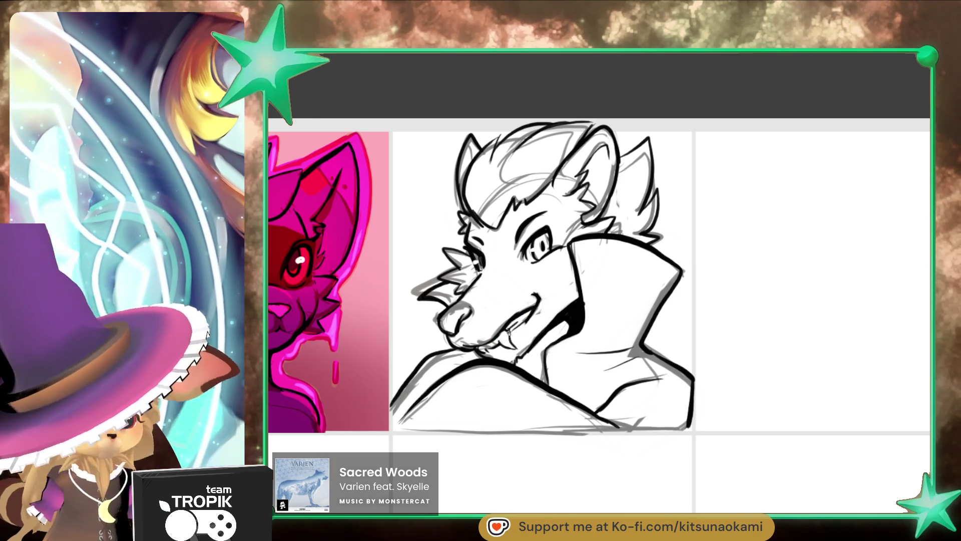
{"action": "key", "text": "e"}
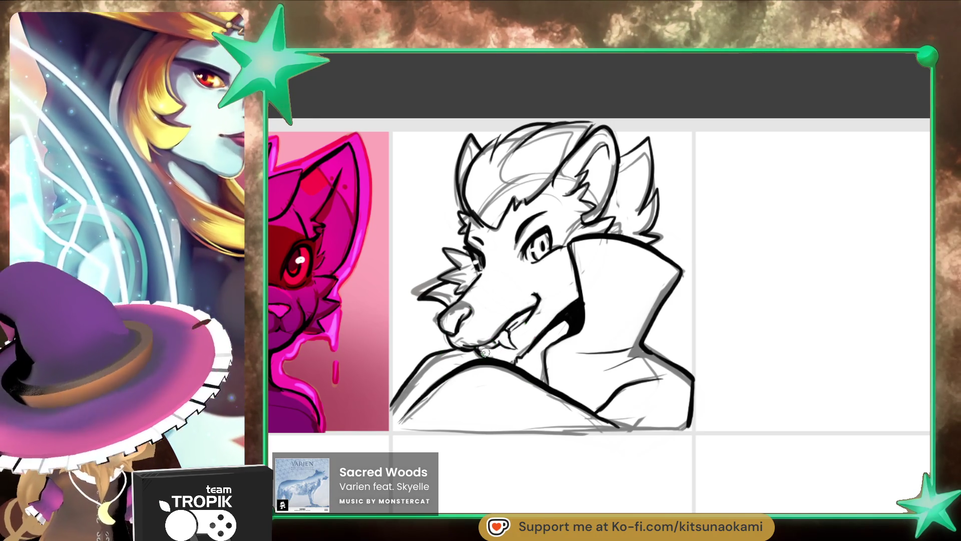
{"action": "key", "text": "e"}
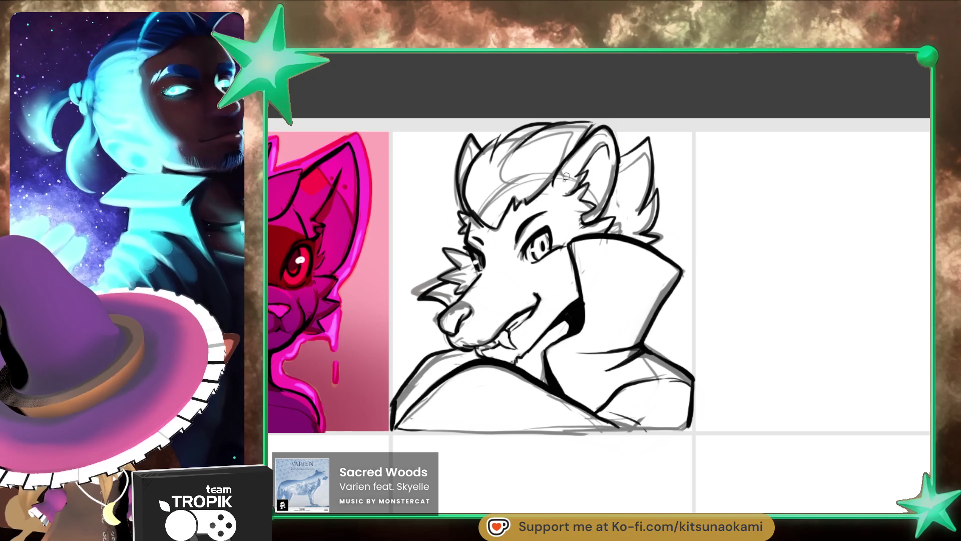
{"action": "key", "text": "e"}
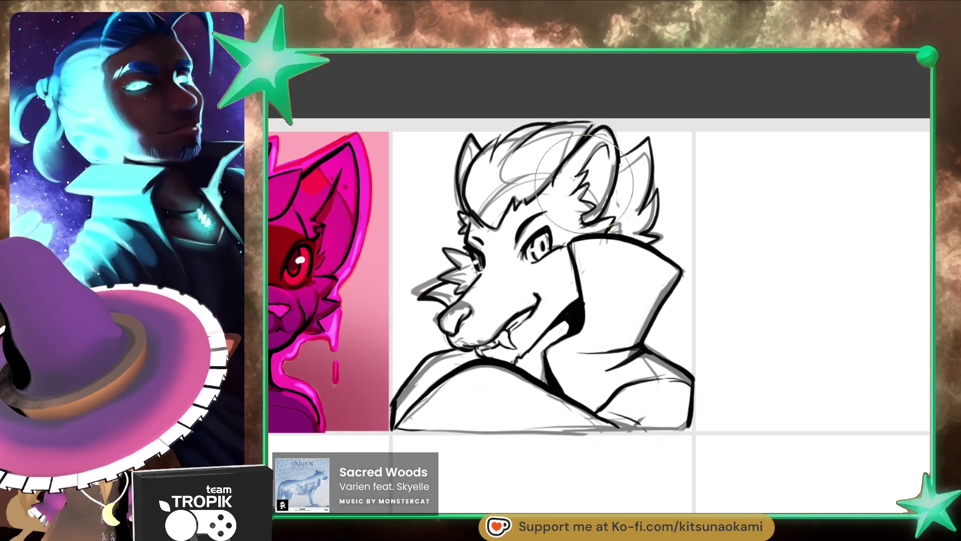
{"action": "key", "text": "b"}
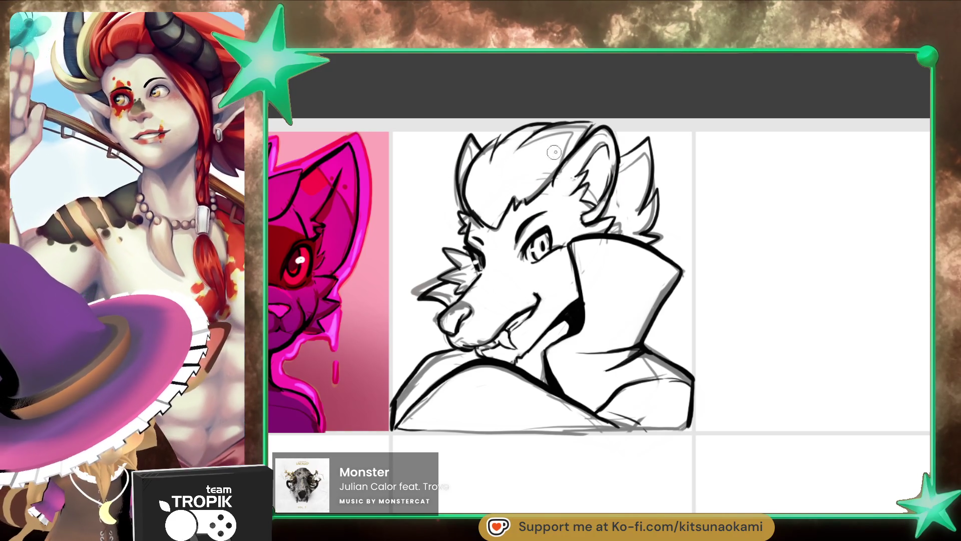
- With a larger brush, shade grey strands around the brow tuft and mark the ear tip
{"action": "key", "text": "e"}
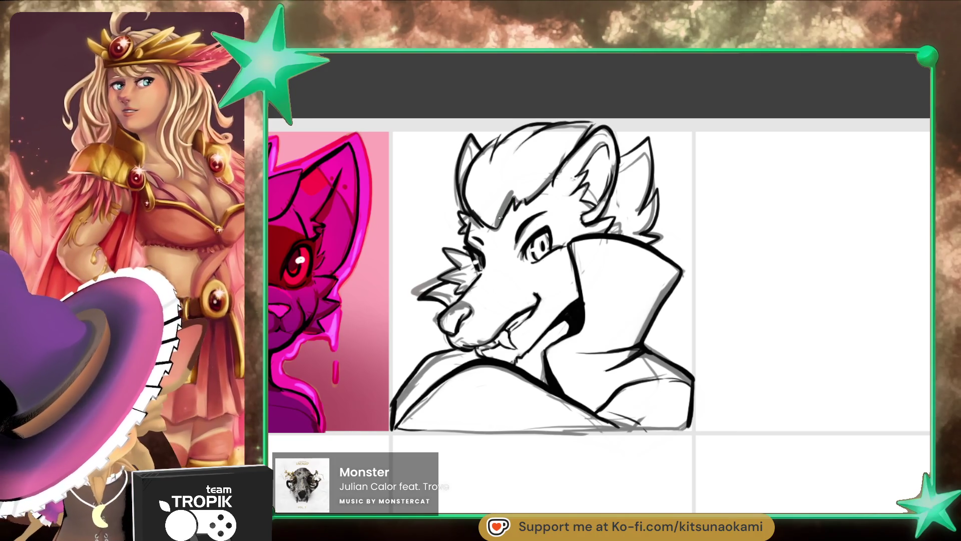
{"action": "mouse_move", "coordinate": [499, 217]}
{"action": "left_mouse_down"}
{"action": "mouse_move", "coordinate": [510, 193]}
{"action": "mouse_move", "coordinate": [542, 184]}
{"action": "left_mouse_up"}
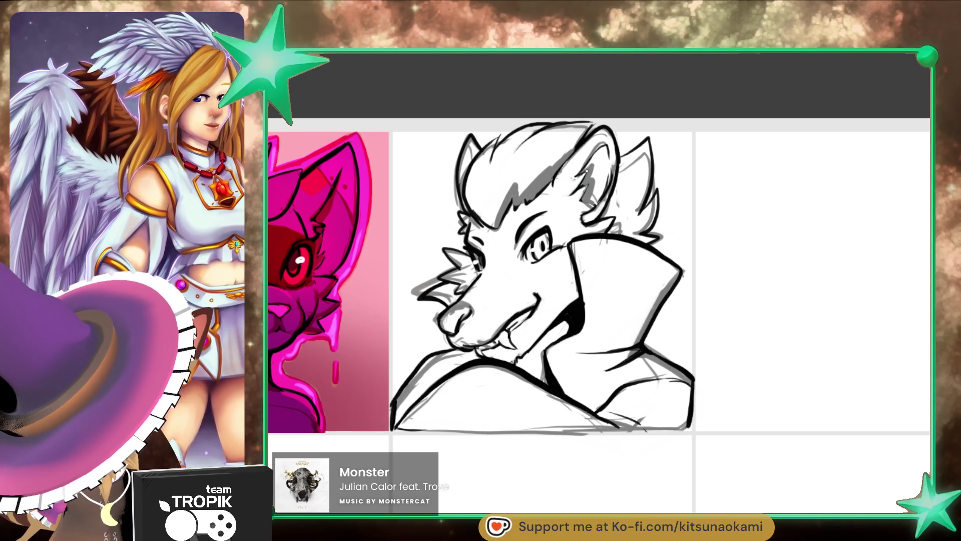
{"action": "left_click_drag", "start_coordinate": [647, 240], "coordinate": [653, 239]}
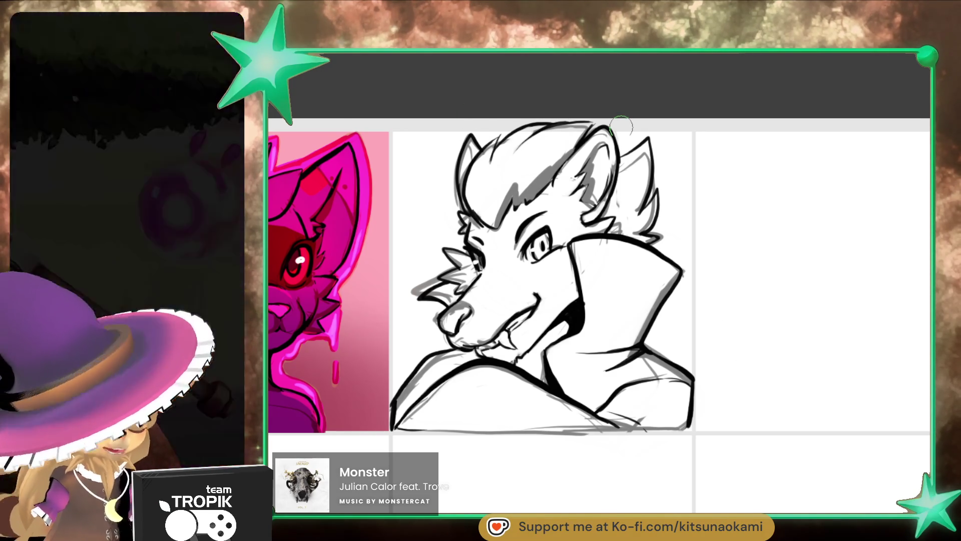
- Fill the lower-left bust, left shoulder, torso, right collar and right ear edge with dark grey
{"action": "mouse_move", "coordinate": [410, 391]}
{"action": "left_mouse_down"}
{"action": "mouse_move", "coordinate": [401, 418]}
{"action": "mouse_move", "coordinate": [430, 416]}
{"action": "mouse_move", "coordinate": [410, 388]}
{"action": "left_mouse_up"}
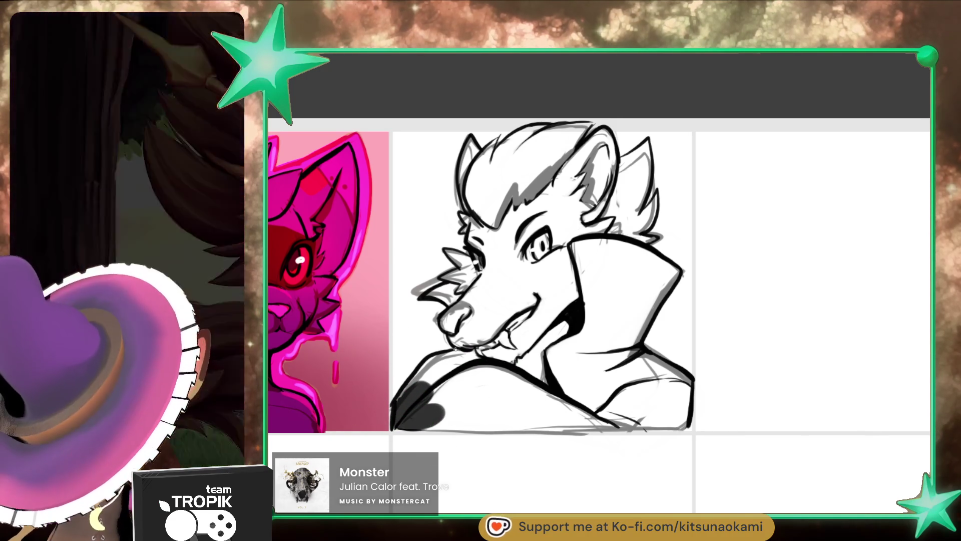
{"action": "mouse_move", "coordinate": [454, 349]}
{"action": "left_mouse_down"}
{"action": "mouse_move", "coordinate": [430, 365]}
{"action": "mouse_move", "coordinate": [440, 378]}
{"action": "mouse_move", "coordinate": [447, 361]}
{"action": "left_mouse_up"}
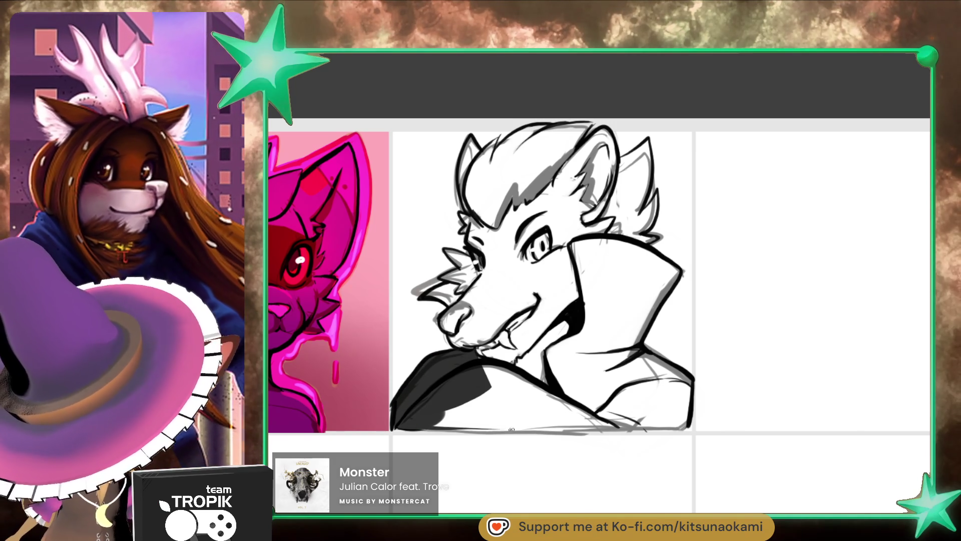
{"action": "mouse_move", "coordinate": [511, 429]}
{"action": "left_mouse_down"}
{"action": "mouse_move", "coordinate": [691, 421]}
{"action": "mouse_move", "coordinate": [621, 380]}
{"action": "mouse_move", "coordinate": [662, 359]}
{"action": "mouse_move", "coordinate": [576, 351]}
{"action": "mouse_move", "coordinate": [500, 320]}
{"action": "mouse_move", "coordinate": [481, 332]}
{"action": "left_mouse_up"}
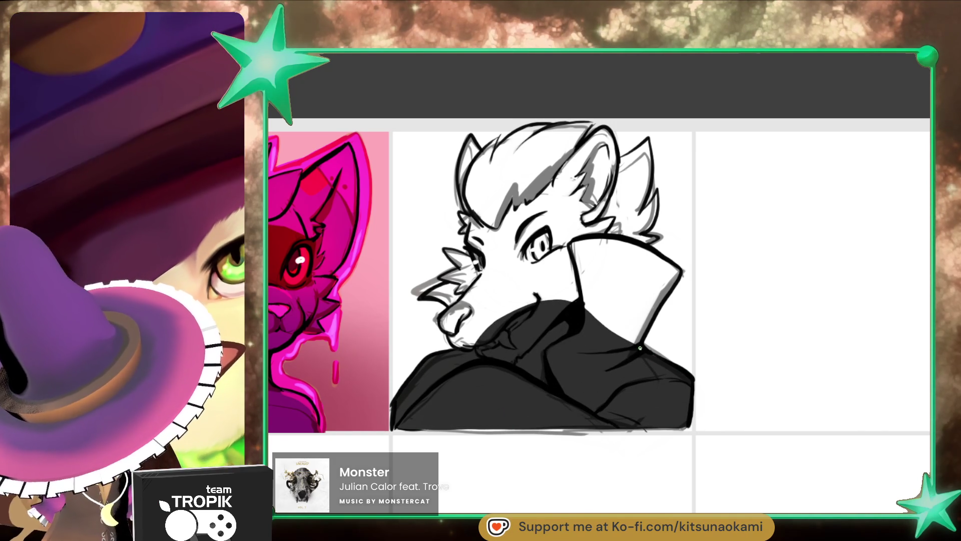
{"action": "mouse_move", "coordinate": [679, 273]}
{"action": "left_mouse_down"}
{"action": "mouse_move", "coordinate": [651, 301]}
{"action": "mouse_move", "coordinate": [648, 261]}
{"action": "mouse_move", "coordinate": [646, 330]}
{"action": "mouse_move", "coordinate": [655, 198]}
{"action": "mouse_move", "coordinate": [633, 240]}
{"action": "mouse_move", "coordinate": [550, 281]}
{"action": "mouse_move", "coordinate": [658, 217]}
{"action": "left_mouse_up"}
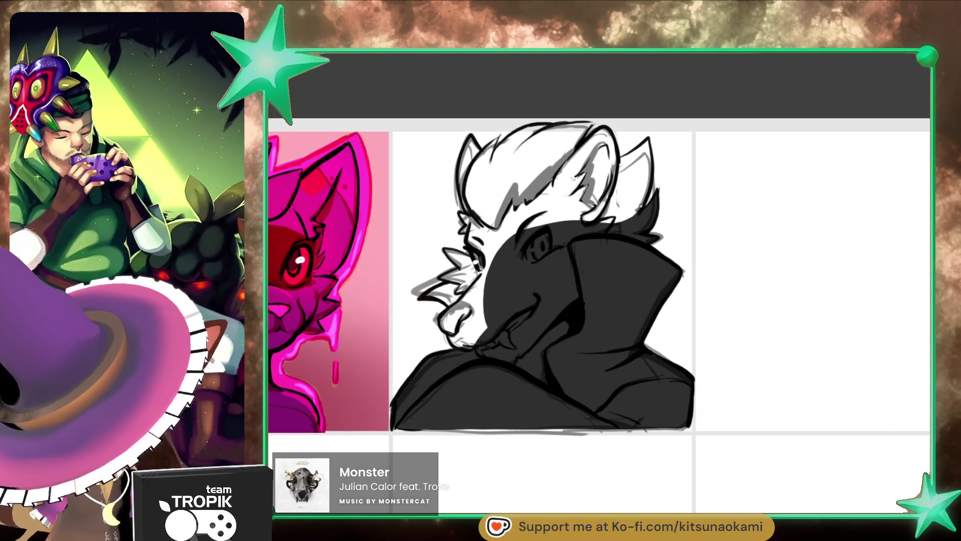
{"action": "mouse_move", "coordinate": [655, 203]}
{"action": "left_mouse_down"}
{"action": "mouse_move", "coordinate": [650, 137]}
{"action": "mouse_move", "coordinate": [619, 159]}
{"action": "mouse_move", "coordinate": [625, 200]}
{"action": "mouse_move", "coordinate": [590, 127]}
{"action": "mouse_move", "coordinate": [531, 125]}
{"action": "mouse_move", "coordinate": [497, 149]}
{"action": "mouse_move", "coordinate": [471, 150]}
{"action": "mouse_move", "coordinate": [455, 181]}
{"action": "mouse_move", "coordinate": [633, 215]}
{"action": "left_mouse_up"}
- Paint the hair top, eye patch and muzzle dark grey, then undo the stray snout stroke
{"action": "left_click_drag", "start_coordinate": [468, 216], "coordinate": [564, 252]}
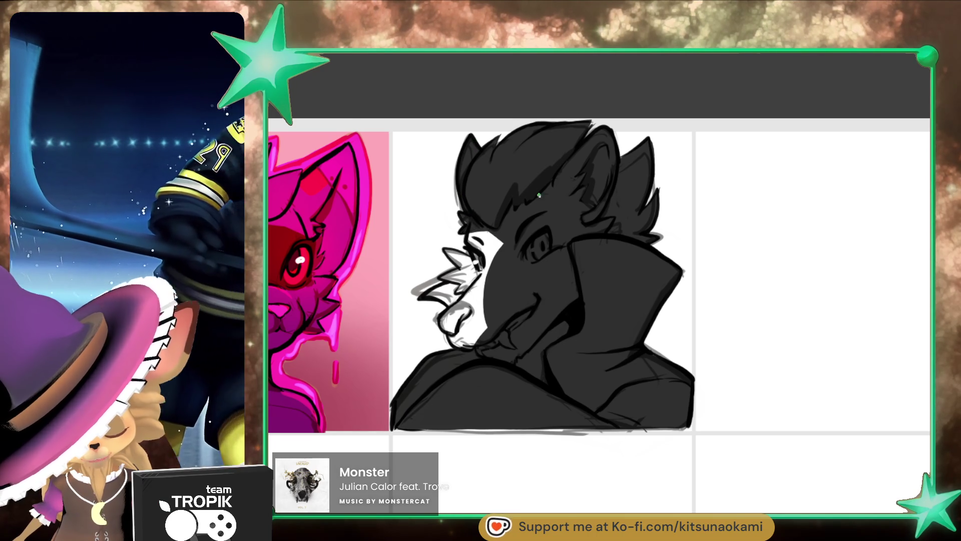
{"action": "left_click_drag", "start_coordinate": [471, 250], "coordinate": [515, 203]}
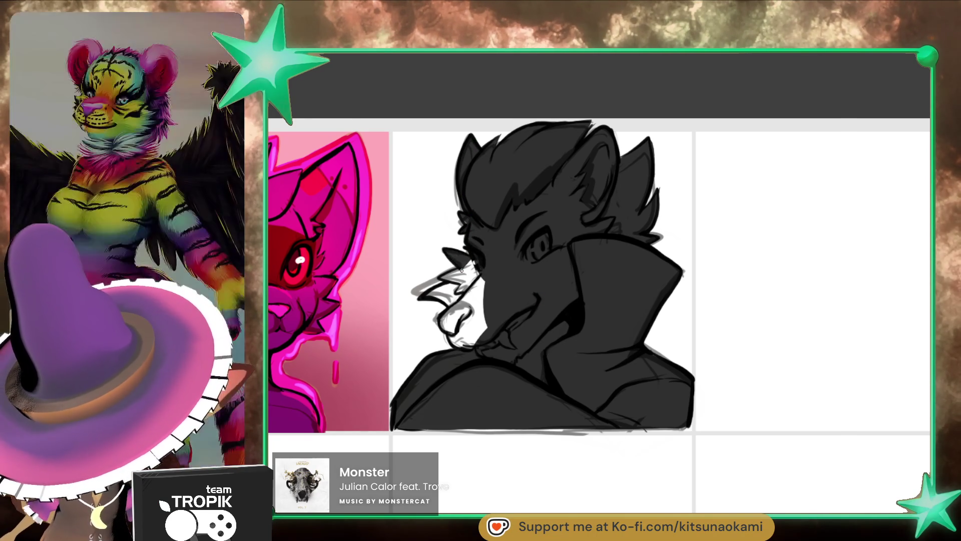
{"action": "mouse_move", "coordinate": [471, 261]}
{"action": "left_mouse_down"}
{"action": "mouse_move", "coordinate": [450, 305]}
{"action": "mouse_move", "coordinate": [484, 279]}
{"action": "left_mouse_up"}
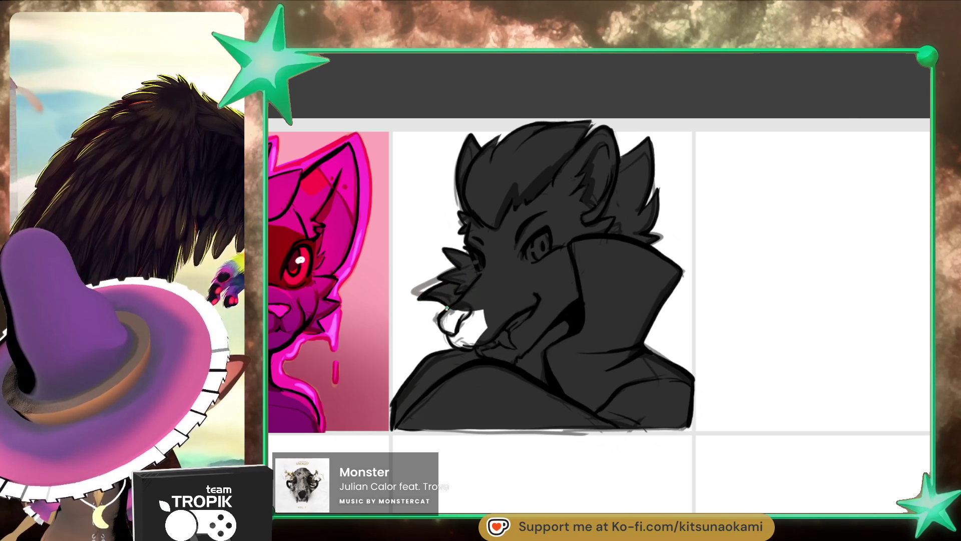
{"action": "mouse_move", "coordinate": [447, 332]}
{"action": "left_mouse_down"}
{"action": "mouse_move", "coordinate": [457, 345]}
{"action": "mouse_move", "coordinate": [492, 311]}
{"action": "left_mouse_up"}
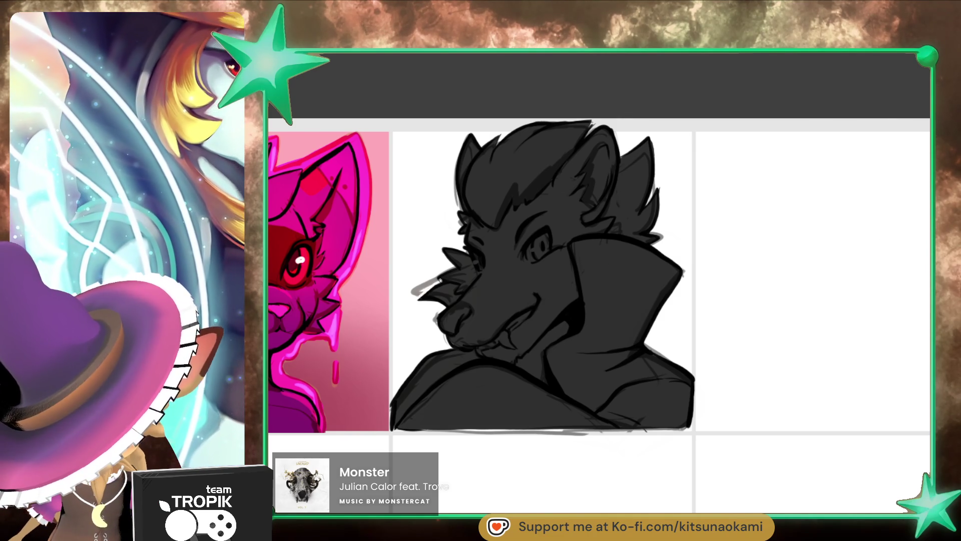
{"action": "key", "text": "ctrl+z"}
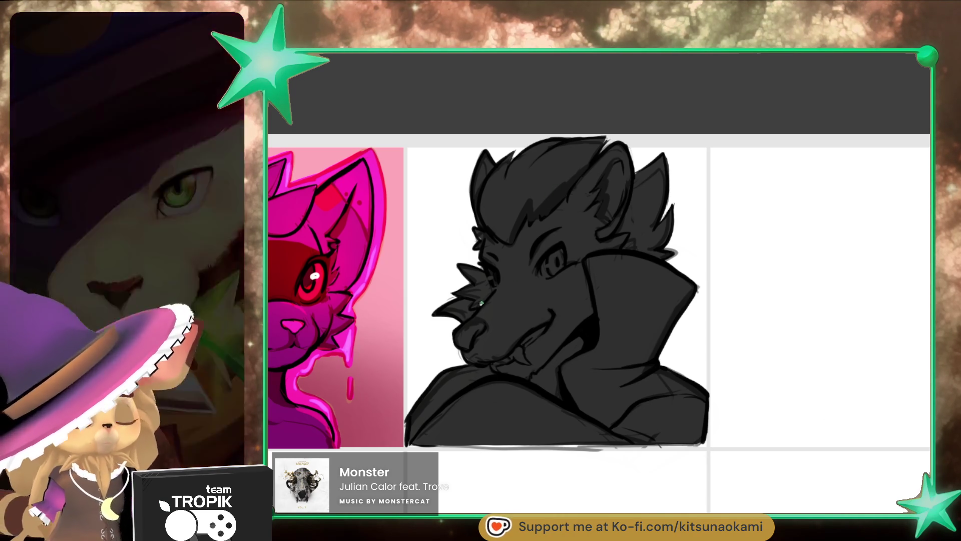
- Add two blue stripes on the muzzle and a blue marking beside the eye under the ear
{"action": "left_click_drag", "start_coordinate": [475, 316], "coordinate": [503, 315]}
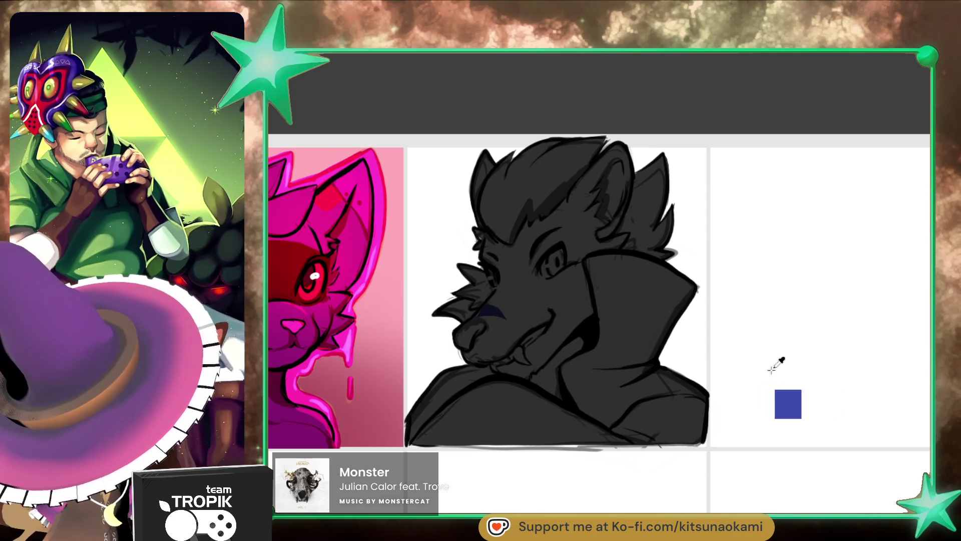
{"action": "key", "text": "ctrl+z"}
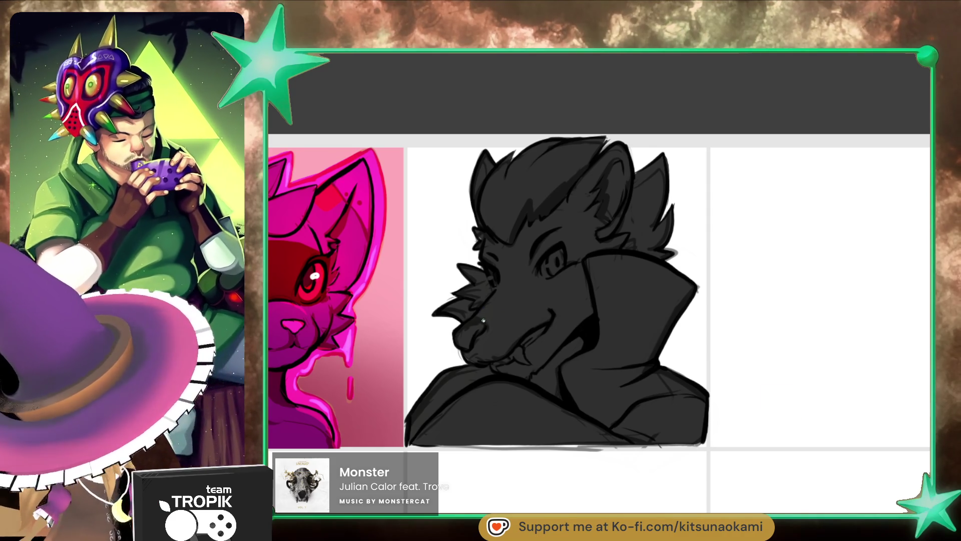
{"action": "mouse_move", "coordinate": [478, 319]}
{"action": "left_mouse_down"}
{"action": "mouse_move", "coordinate": [498, 326]}
{"action": "mouse_move", "coordinate": [484, 305]}
{"action": "mouse_move", "coordinate": [509, 299]}
{"action": "left_mouse_up"}
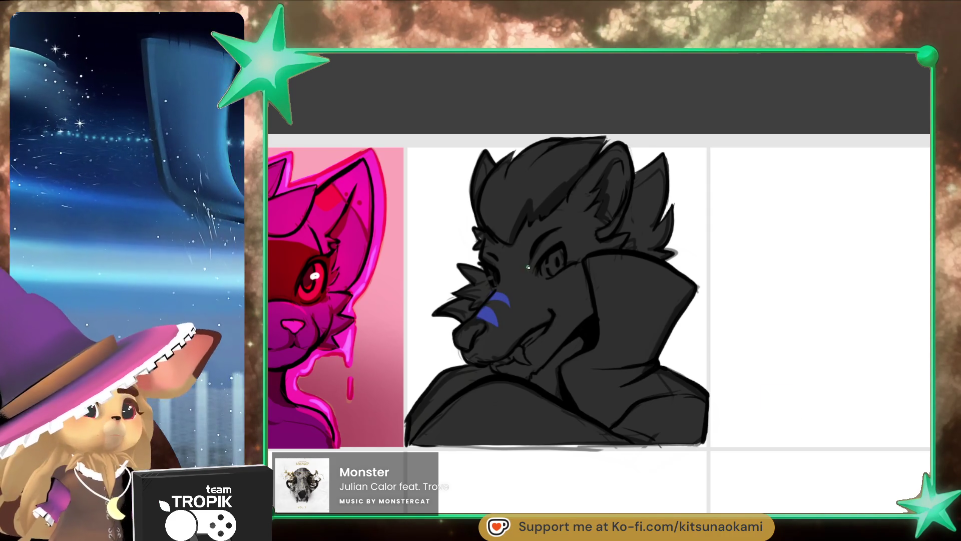
{"action": "mouse_move", "coordinate": [502, 292]}
{"action": "left_mouse_down"}
{"action": "mouse_move", "coordinate": [535, 283]}
{"action": "mouse_move", "coordinate": [505, 282]}
{"action": "mouse_move", "coordinate": [543, 265]}
{"action": "mouse_move", "coordinate": [511, 275]}
{"action": "mouse_move", "coordinate": [550, 220]}
{"action": "mouse_move", "coordinate": [521, 260]}
{"action": "mouse_move", "coordinate": [530, 225]}
{"action": "mouse_move", "coordinate": [505, 275]}
{"action": "mouse_move", "coordinate": [503, 245]}
{"action": "mouse_move", "coordinate": [486, 235]}
{"action": "mouse_move", "coordinate": [493, 263]}
{"action": "left_mouse_up"}
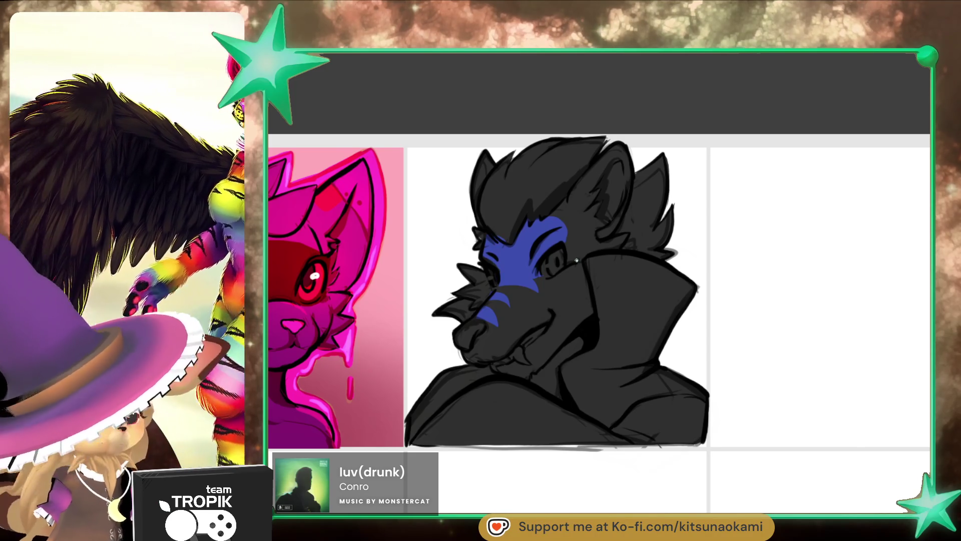
{"action": "mouse_move", "coordinate": [614, 251]}
{"action": "left_mouse_down"}
{"action": "mouse_move", "coordinate": [625, 241]}
{"action": "mouse_move", "coordinate": [578, 253]}
{"action": "left_mouse_up"}
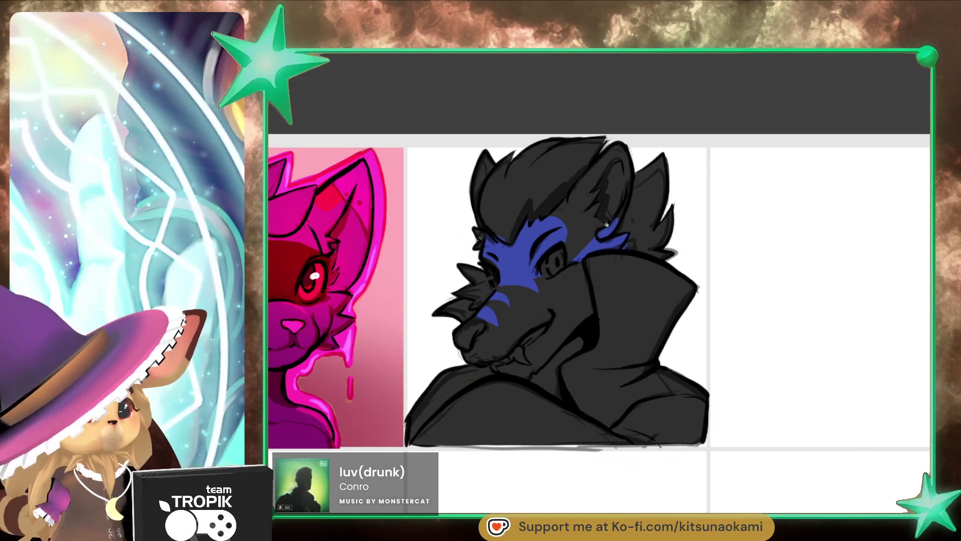
{"action": "mouse_move", "coordinate": [606, 224]}
{"action": "left_mouse_down"}
{"action": "mouse_move", "coordinate": [576, 253]}
{"action": "mouse_move", "coordinate": [590, 193]}
{"action": "mouse_move", "coordinate": [573, 253]}
{"action": "mouse_move", "coordinate": [558, 200]}
{"action": "mouse_move", "coordinate": [551, 213]}
{"action": "mouse_move", "coordinate": [566, 245]}
{"action": "left_mouse_up"}
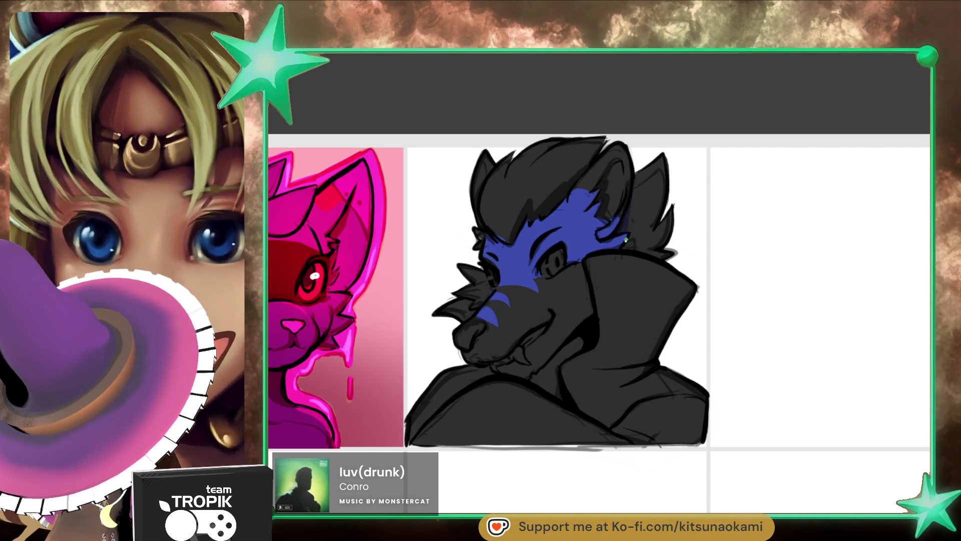
- Shade the ear and hair spikes dark navy and dab a blue mark on the neck
{"action": "mouse_move", "coordinate": [627, 241]}
{"action": "left_mouse_down"}
{"action": "mouse_move", "coordinate": [660, 171]}
{"action": "mouse_move", "coordinate": [651, 158]}
{"action": "left_mouse_up"}
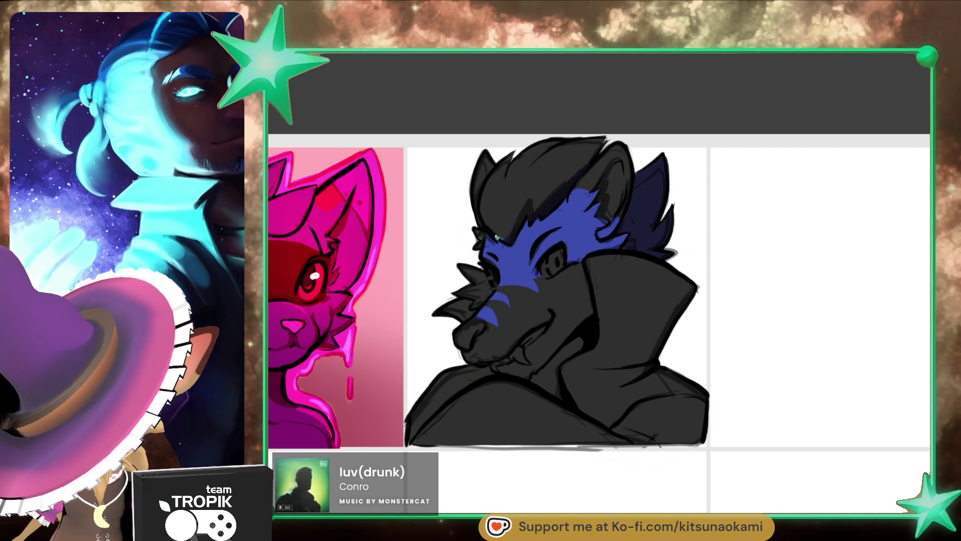
{"action": "mouse_move", "coordinate": [497, 236]}
{"action": "left_mouse_down"}
{"action": "mouse_move", "coordinate": [551, 160]}
{"action": "mouse_move", "coordinate": [601, 142]}
{"action": "left_mouse_up"}
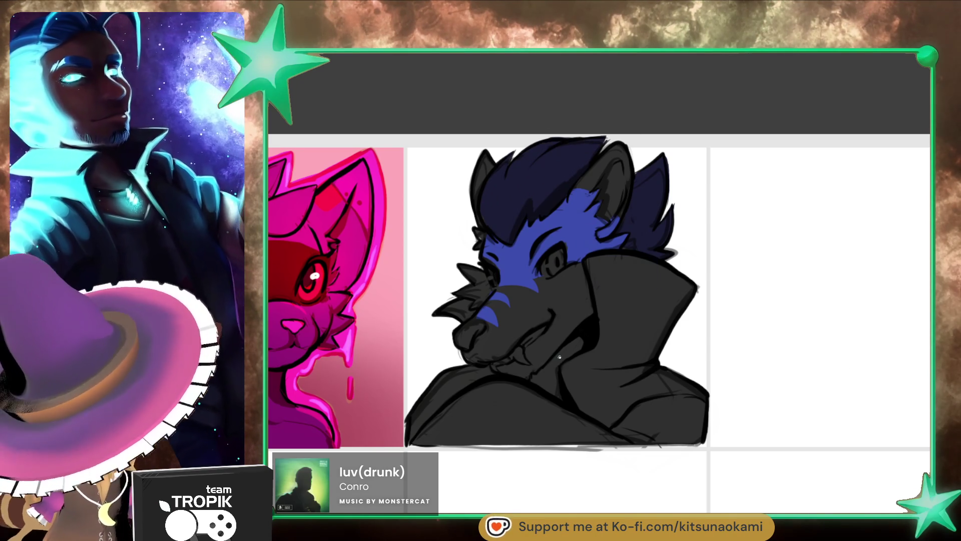
{"action": "mouse_move", "coordinate": [560, 357]}
{"action": "left_mouse_down"}
{"action": "mouse_move", "coordinate": [545, 381]}
{"action": "mouse_move", "coordinate": [528, 379]}
{"action": "left_mouse_up"}
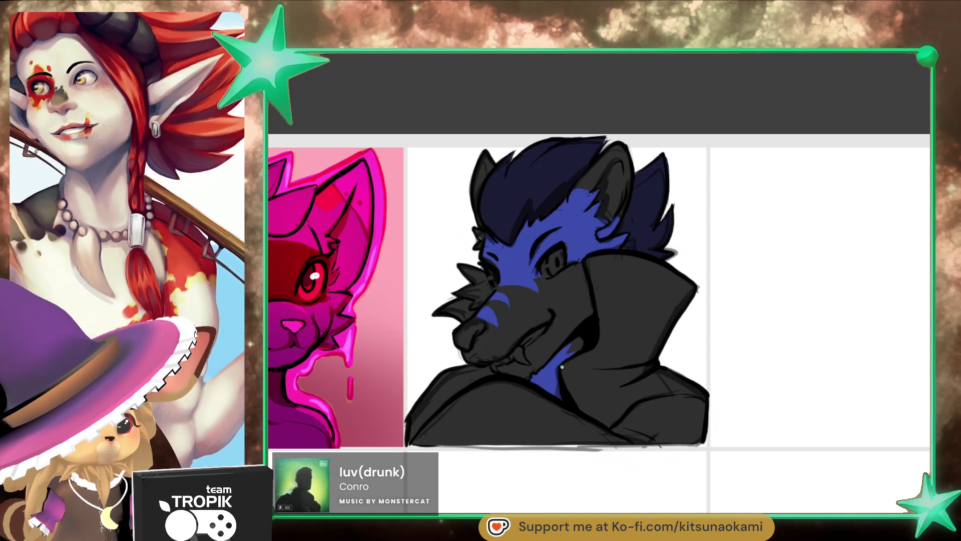
- Sample a colour from the neck and paint the wolf's eye white with a smaller brush
{"action": "left_click", "coordinate": [556, 349], "text": "alt"}
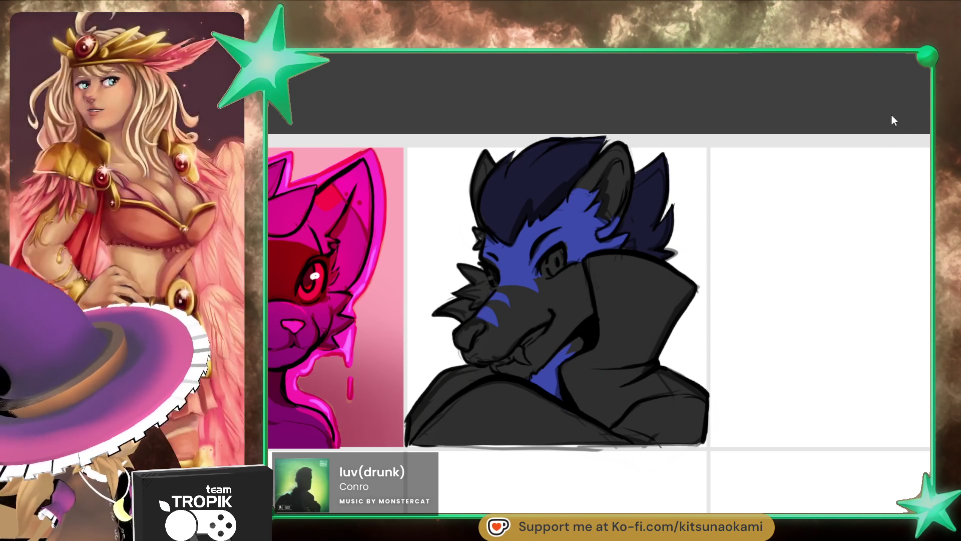
{"action": "key", "text": "bracketleft"}
{"action": "key", "text": "bracketleft"}
{"action": "key", "text": "bracketleft"}
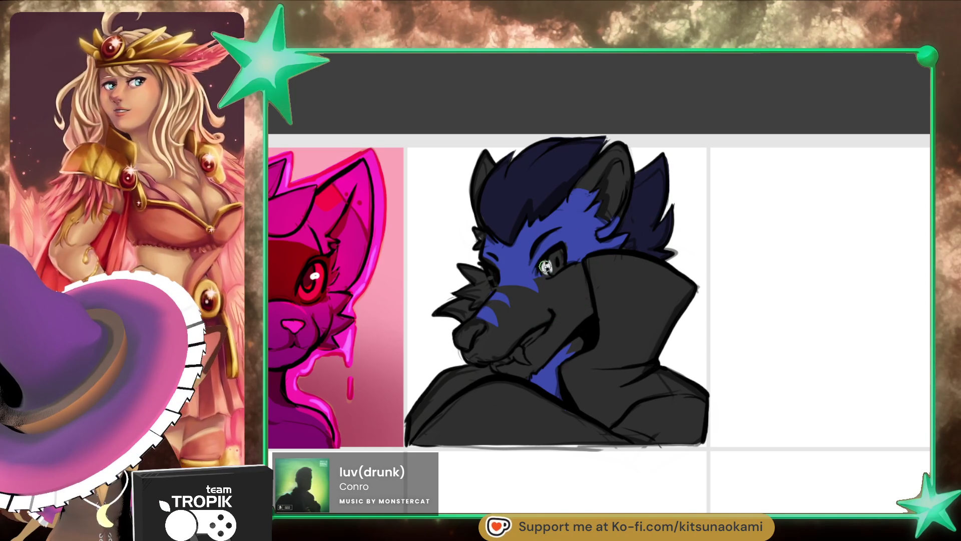
{"action": "left_click_drag", "start_coordinate": [545, 266], "coordinate": [557, 257]}
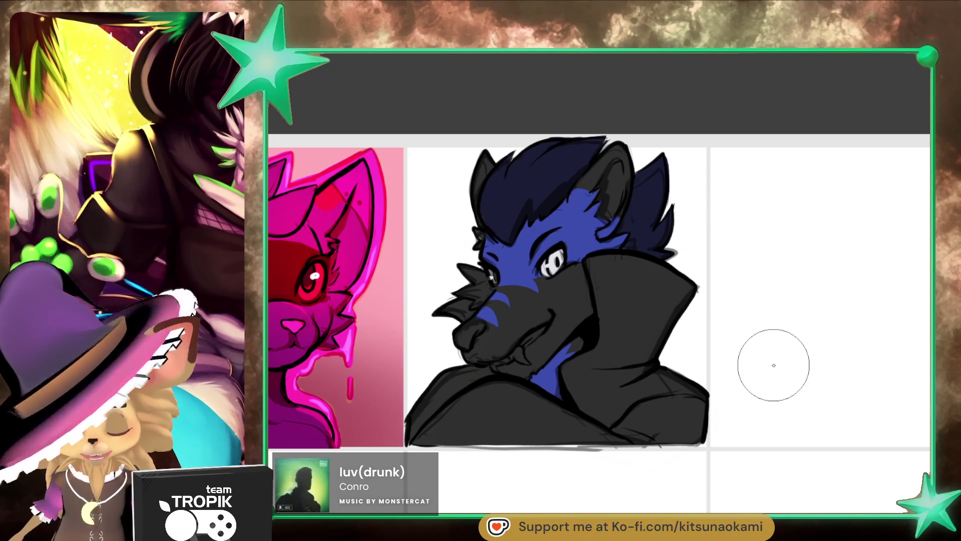
- Colour the eye yellow and resize the brush for the white fangs and lavender inner ears
{"action": "left_click", "coordinate": [553, 262]}
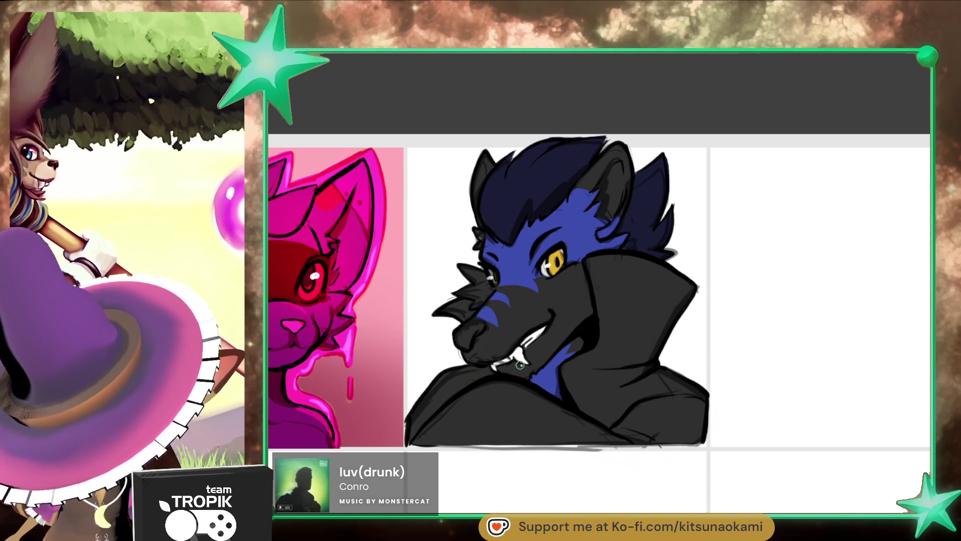
{"action": "key", "text": "bracketright"}
{"action": "key", "text": "bracketright"}
{"action": "key", "text": "bracketright"}
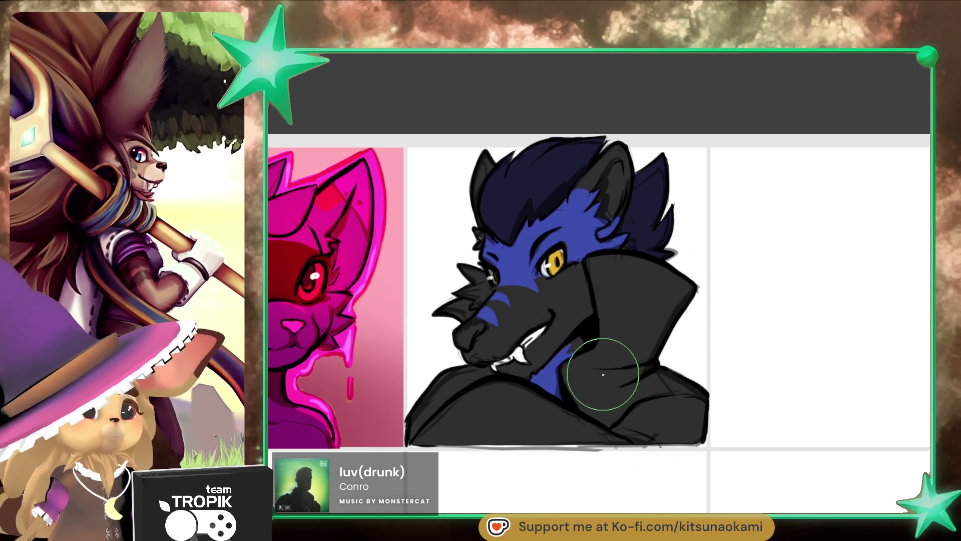
{"action": "key", "text": "bracketleft"}
{"action": "key", "text": "bracketleft"}
{"action": "key", "text": "bracketleft"}
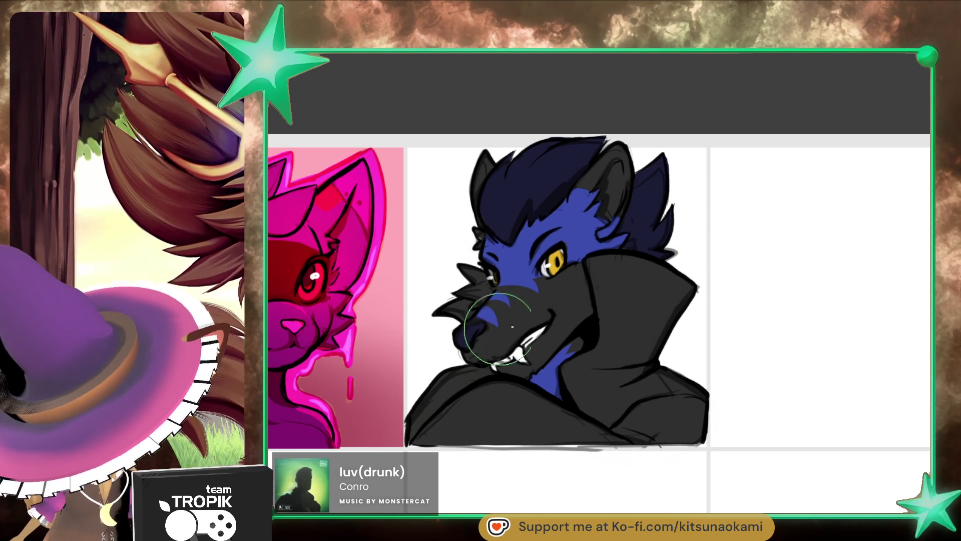
{"action": "key", "text": "bracketleft"}
{"action": "key", "text": "bracketleft"}
{"action": "key", "text": "bracketleft"}
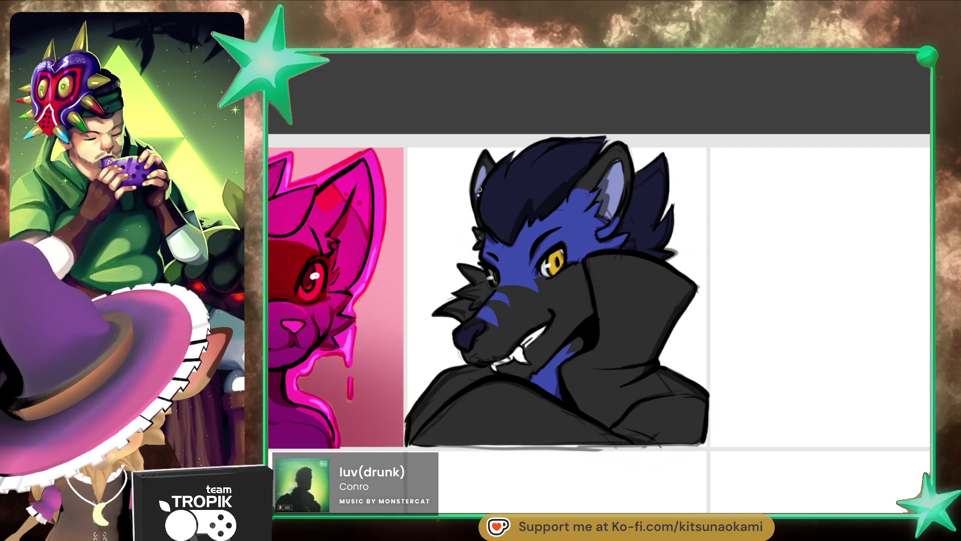
{"action": "key", "text": "bracketright"}
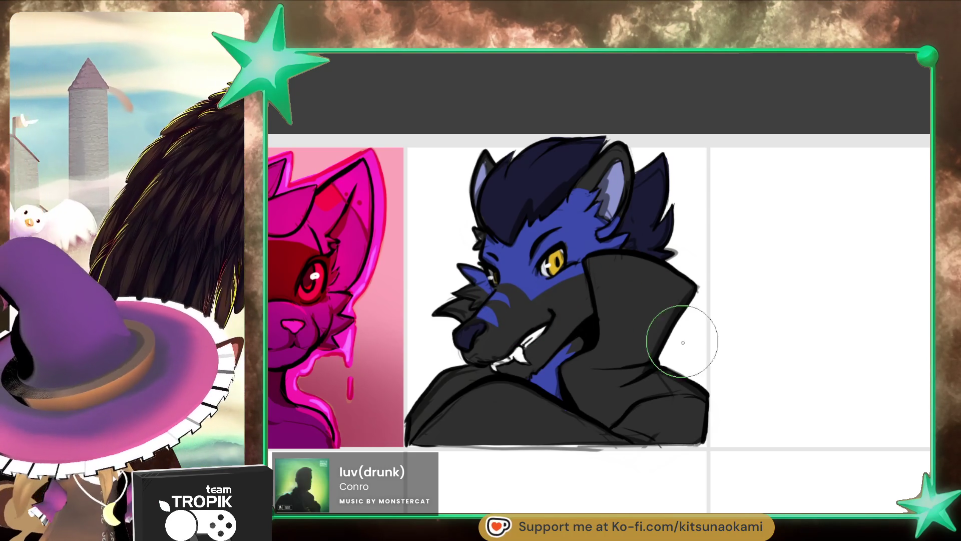
- Shade the lower right coat, neck area, cheek-side collar and lower coat dark navy
{"action": "scroll", "coordinate": [683, 337], "scroll_direction": "down", "scroll_amount": 1}
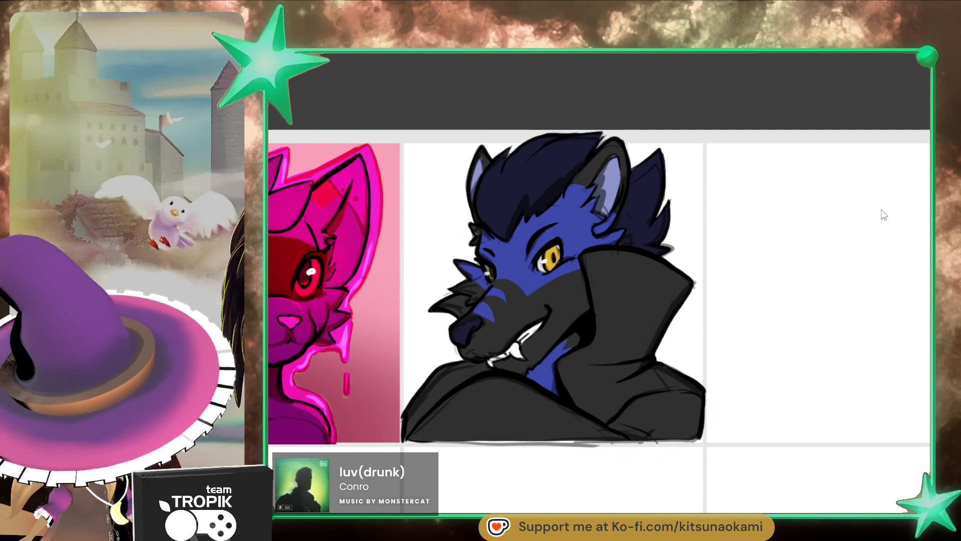
{"action": "mouse_move", "coordinate": [628, 393]}
{"action": "left_mouse_down"}
{"action": "mouse_move", "coordinate": [639, 410]}
{"action": "mouse_move", "coordinate": [663, 415]}
{"action": "left_mouse_up"}
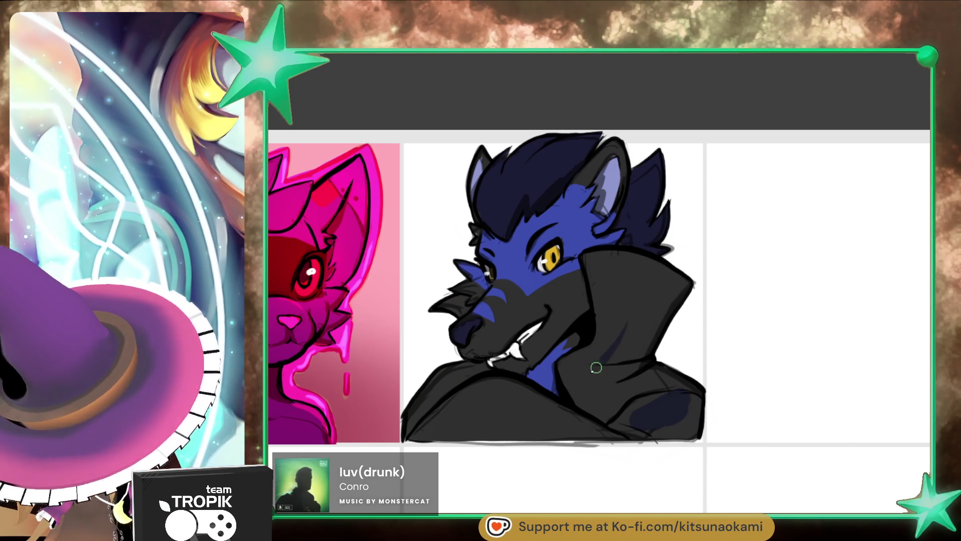
{"action": "mouse_move", "coordinate": [596, 353]}
{"action": "left_mouse_down"}
{"action": "mouse_move", "coordinate": [577, 389]}
{"action": "mouse_move", "coordinate": [607, 359]}
{"action": "mouse_move", "coordinate": [682, 392]}
{"action": "mouse_move", "coordinate": [644, 326]}
{"action": "mouse_move", "coordinate": [592, 353]}
{"action": "mouse_move", "coordinate": [600, 266]}
{"action": "left_mouse_up"}
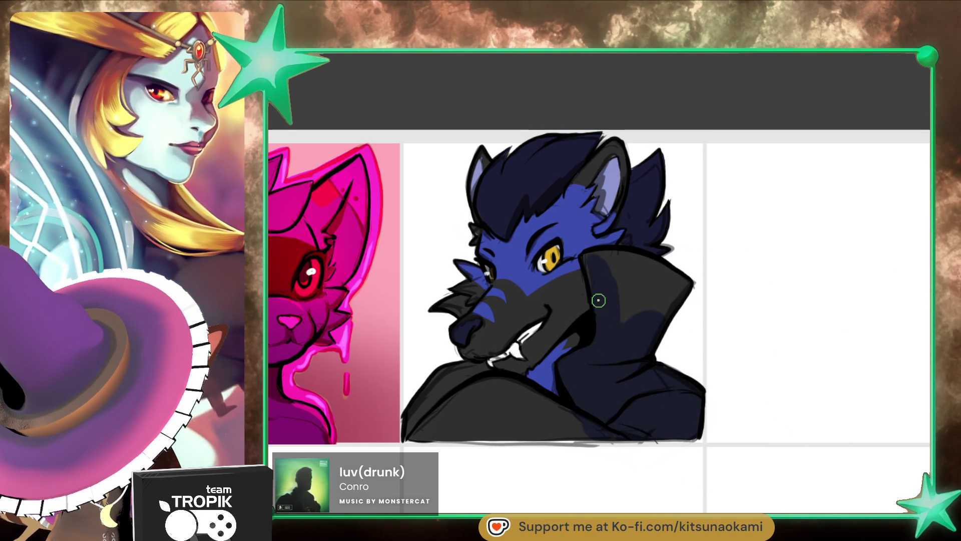
{"action": "mouse_move", "coordinate": [598, 301]}
{"action": "left_mouse_down"}
{"action": "mouse_move", "coordinate": [636, 268]}
{"action": "mouse_move", "coordinate": [623, 300]}
{"action": "mouse_move", "coordinate": [635, 279]}
{"action": "mouse_move", "coordinate": [618, 255]}
{"action": "mouse_move", "coordinate": [664, 322]}
{"action": "left_mouse_up"}
{"action": "mouse_move", "coordinate": [584, 438]}
{"action": "left_mouse_down"}
{"action": "mouse_move", "coordinate": [548, 410]}
{"action": "mouse_move", "coordinate": [420, 423]}
{"action": "mouse_move", "coordinate": [457, 410]}
{"action": "mouse_move", "coordinate": [450, 422]}
{"action": "left_mouse_up"}
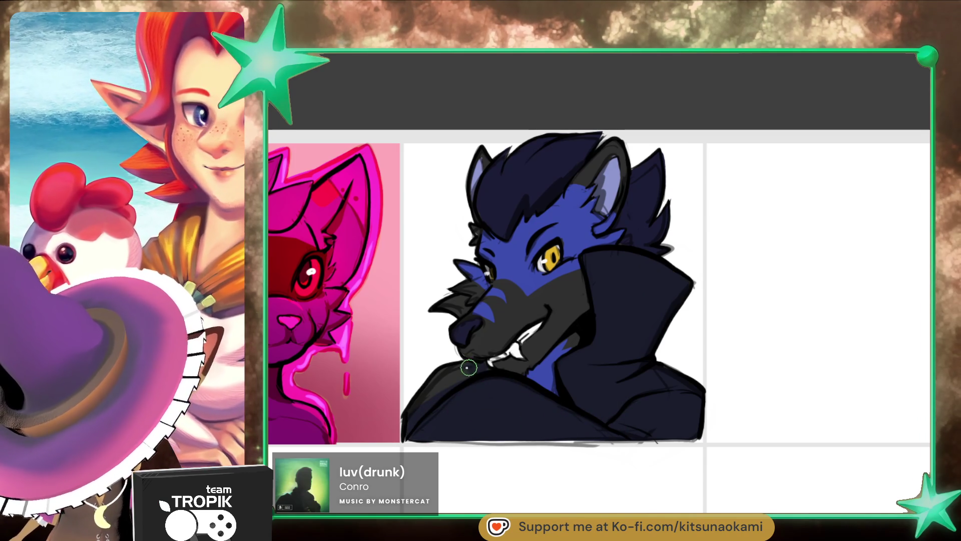
- Adjust the brush size several times and nudge the canvas view slightly
{"action": "key", "text": "]"}
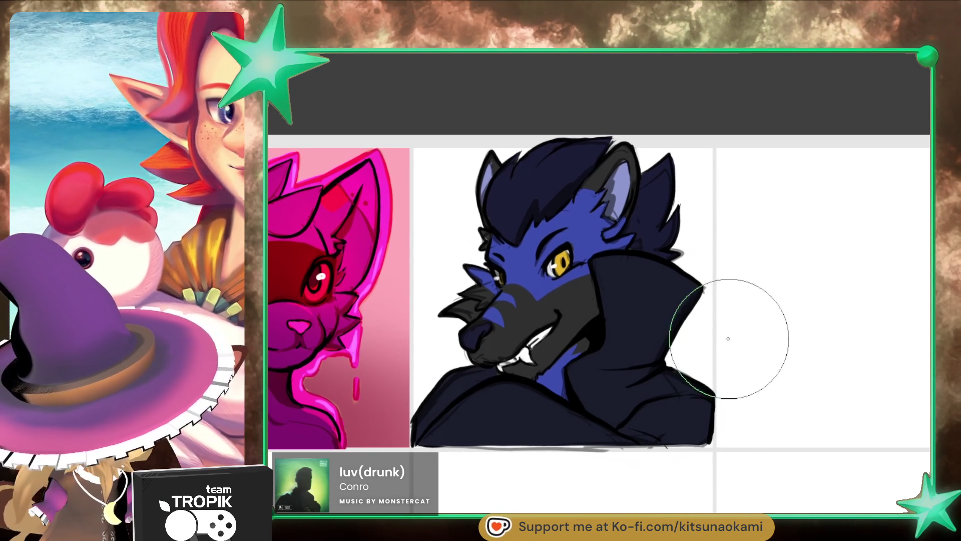
{"action": "key", "text": "["}
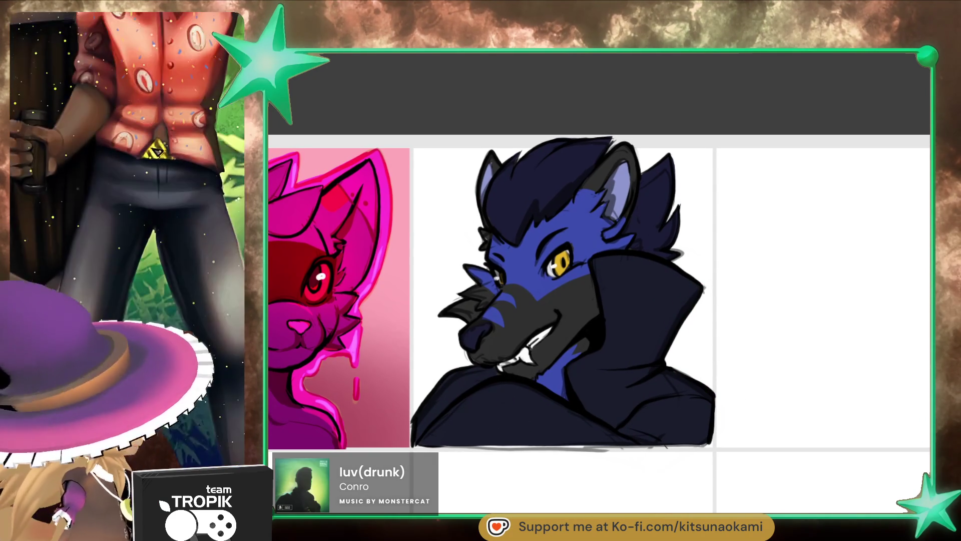
{"action": "key", "text": "["}
{"action": "key", "text": "["}
{"action": "key", "text": "["}
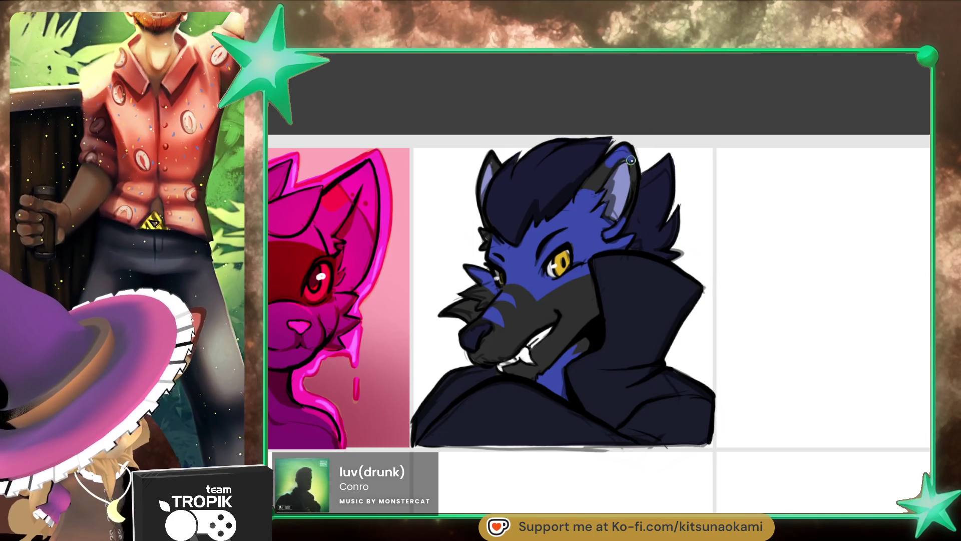
{"action": "key", "text": "]"}
{"action": "key", "text": "]"}
{"action": "key", "text": "]"}
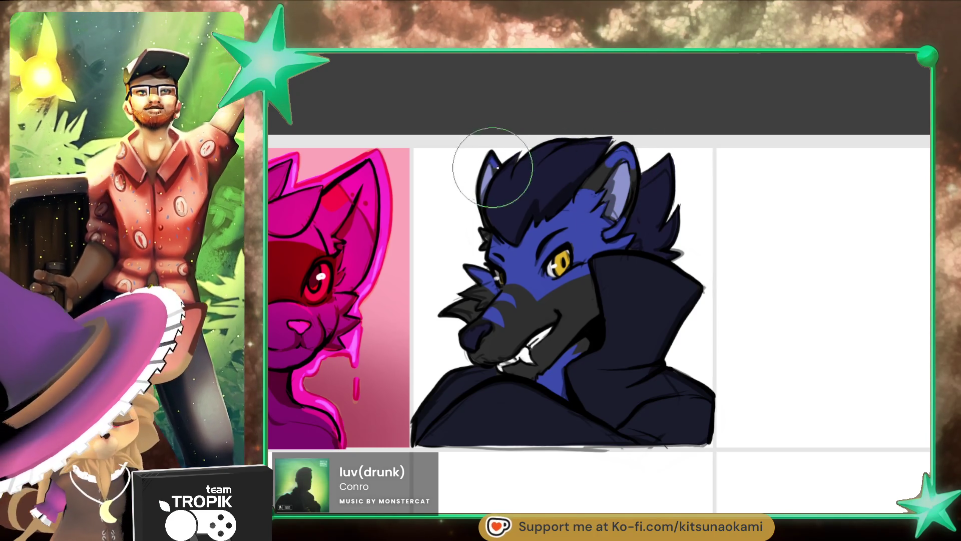
{"action": "left_click_drag", "start_coordinate": [758, 407], "coordinate": [751, 411]}
{"action": "key", "text": "["}
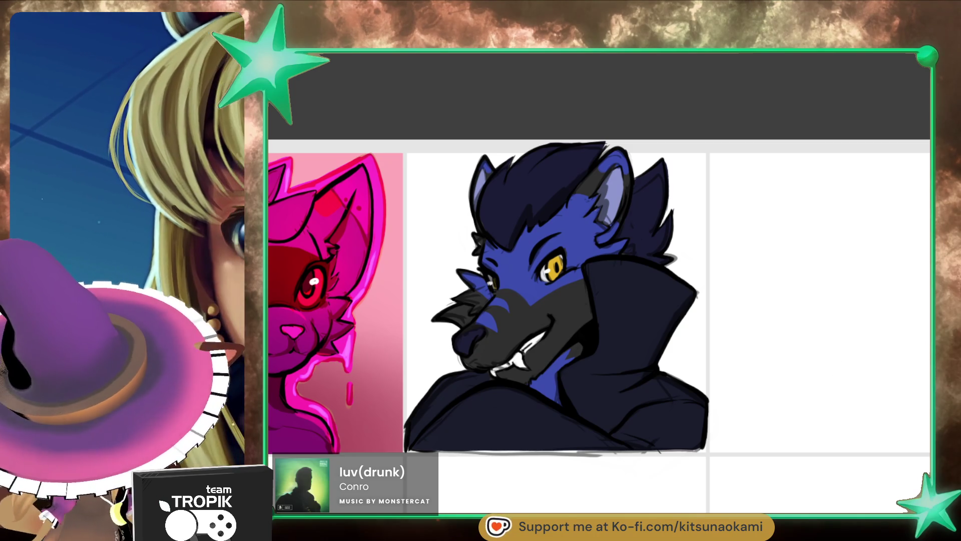
- Clear the selection around the wolf and paint deepening purple shading on the coat collar
{"action": "left_click", "coordinate": [656, 326]}
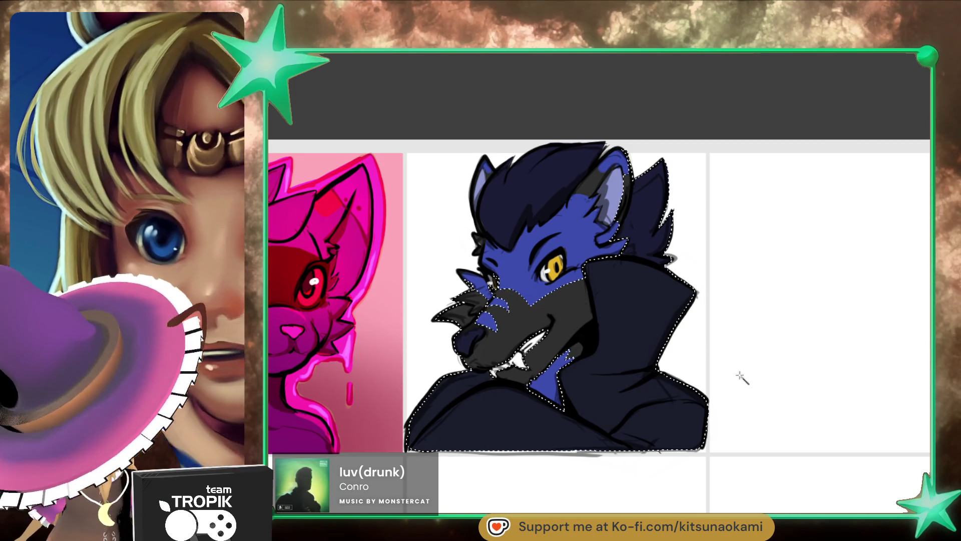
{"action": "key", "text": "ctrl+d"}
{"action": "key", "text": "b"}
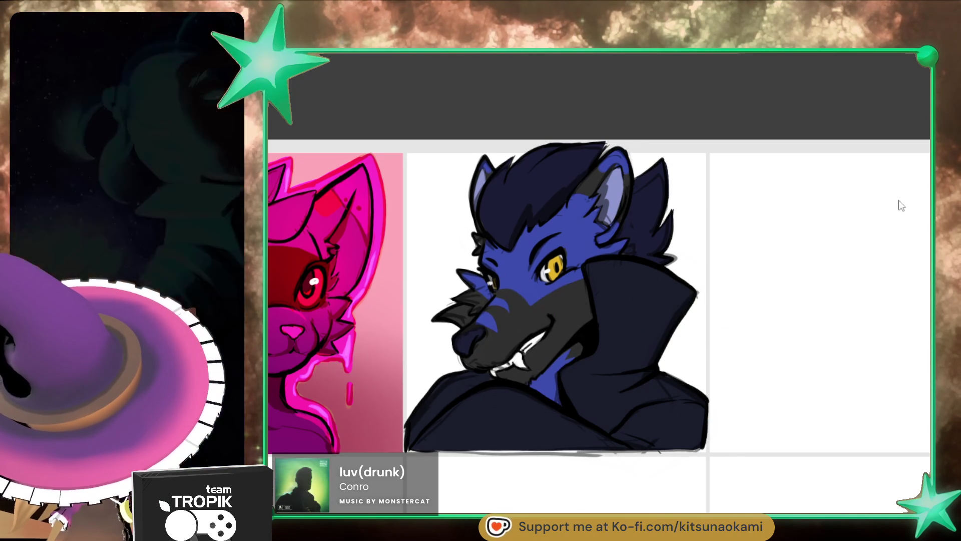
{"action": "mouse_move", "coordinate": [677, 296]}
{"action": "left_mouse_down"}
{"action": "mouse_move", "coordinate": [655, 322]}
{"action": "mouse_move", "coordinate": [662, 342]}
{"action": "left_mouse_up"}
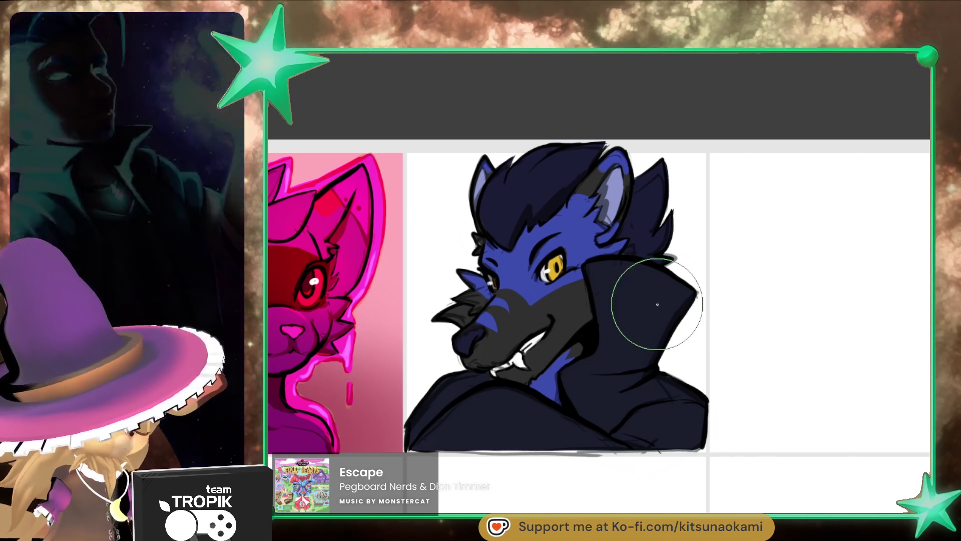
{"action": "mouse_move", "coordinate": [661, 301]}
{"action": "left_mouse_down"}
{"action": "mouse_move", "coordinate": [642, 364]}
{"action": "mouse_move", "coordinate": [620, 346]}
{"action": "mouse_move", "coordinate": [607, 311]}
{"action": "mouse_move", "coordinate": [603, 319]}
{"action": "mouse_move", "coordinate": [659, 288]}
{"action": "left_mouse_up"}
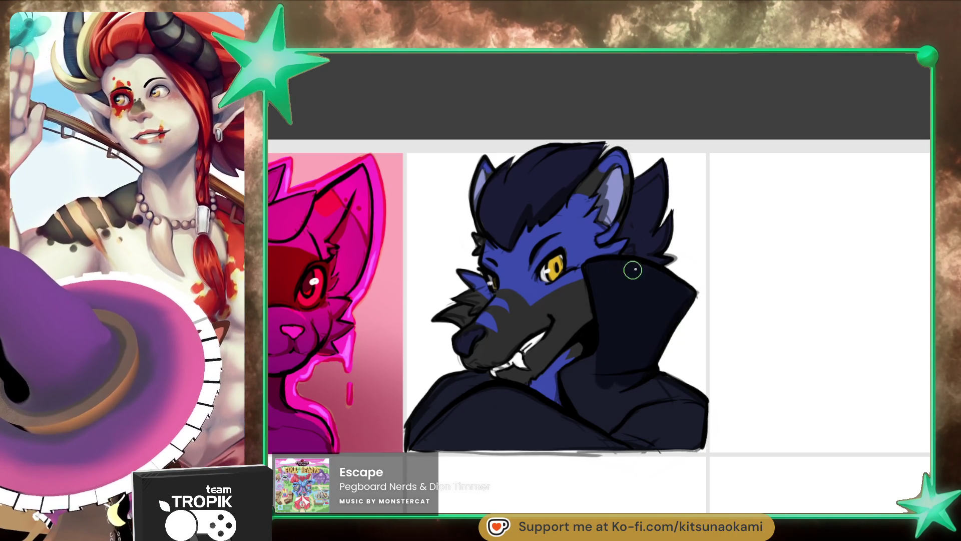
- Fine-tune the brush size, then zoom and pan to frame the wolf bust
{"action": "key", "text": "bracketright"}
{"action": "key", "text": "bracketright"}
{"action": "key", "text": "bracketright"}
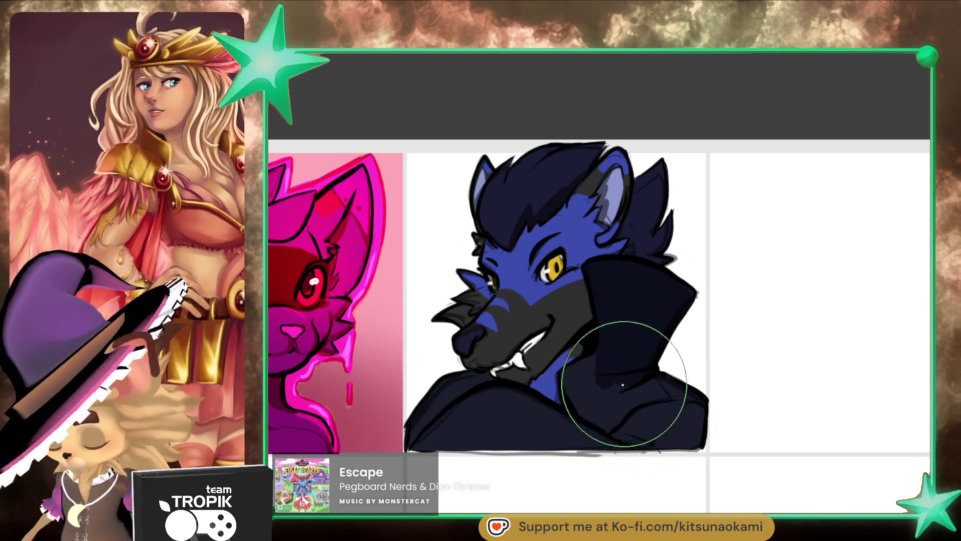
{"action": "key", "text": "bracketleft"}
{"action": "key", "text": "bracketleft"}
{"action": "key", "text": "bracketleft"}
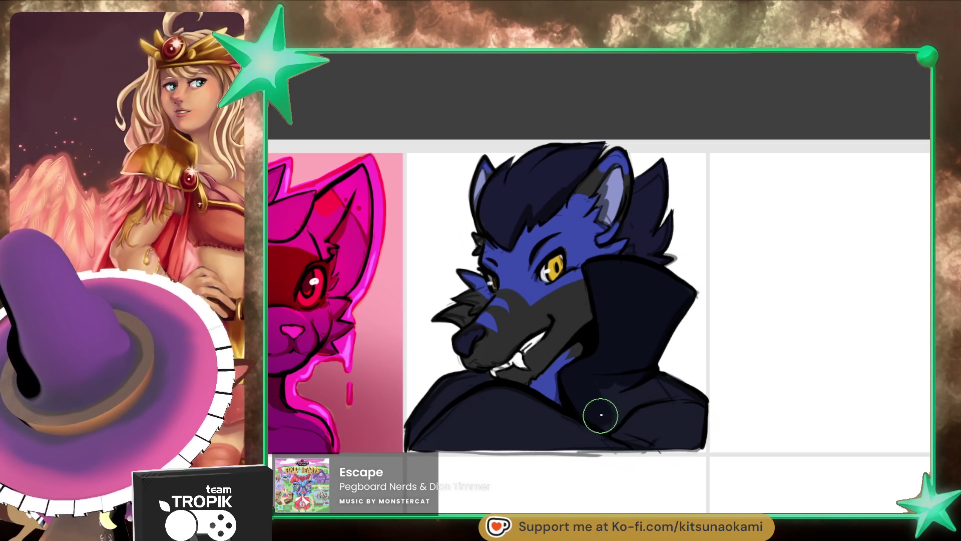
{"action": "key", "text": "bracketright"}
{"action": "key", "text": "bracketright"}
{"action": "key", "text": "bracketright"}
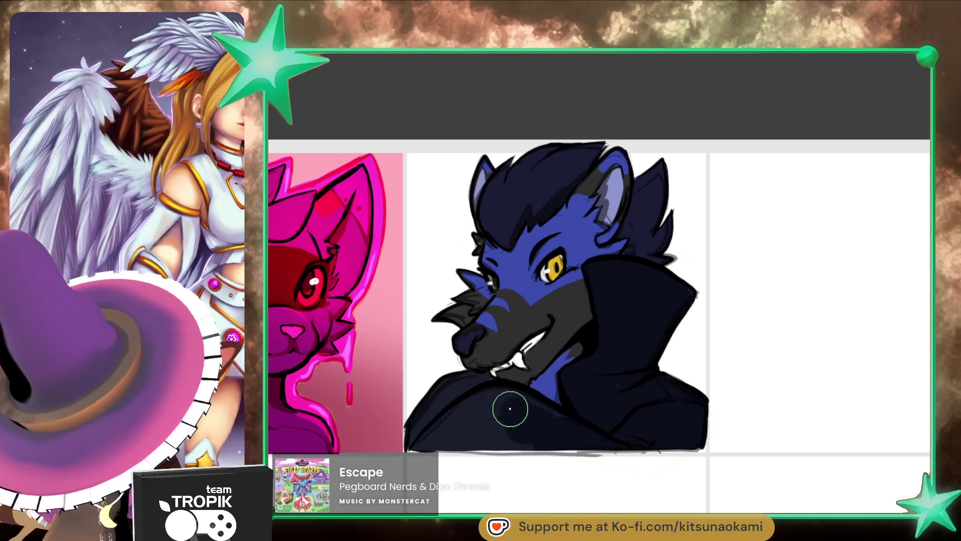
{"action": "key", "text": "bracketleft"}
{"action": "key", "text": "bracketleft"}
{"action": "key", "text": "bracketleft"}
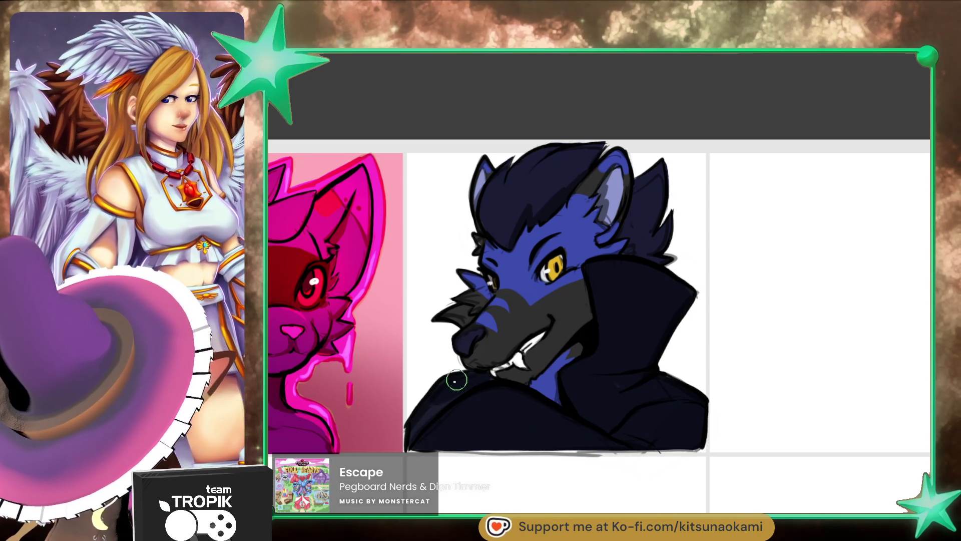
{"action": "key", "text": "bracketright"}
{"action": "key", "text": "bracketright"}
{"action": "key", "text": "bracketright"}
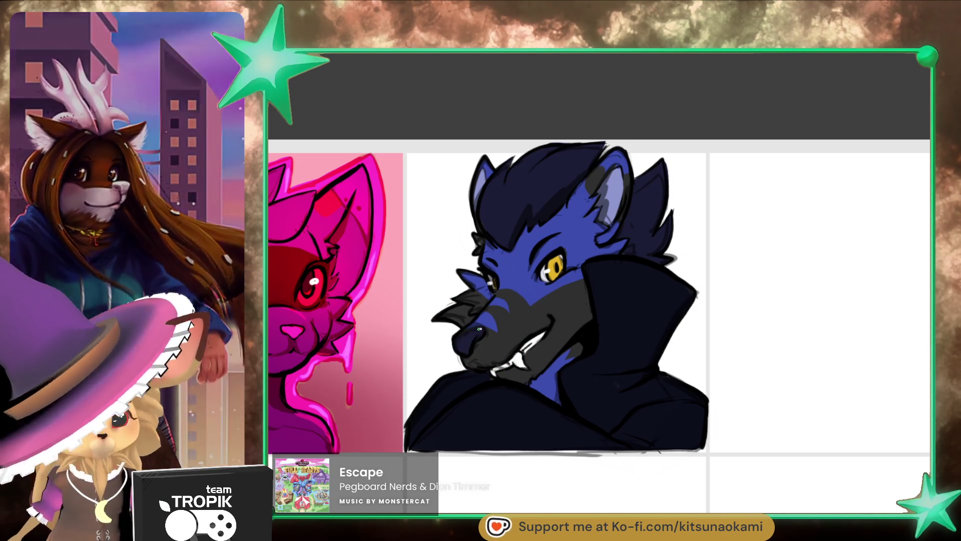
{"action": "scroll", "coordinate": [601, 370], "scroll_direction": "down", "scroll_amount": 1}
{"action": "scroll", "coordinate": [621, 375], "scroll_direction": "up", "scroll_amount": 2}
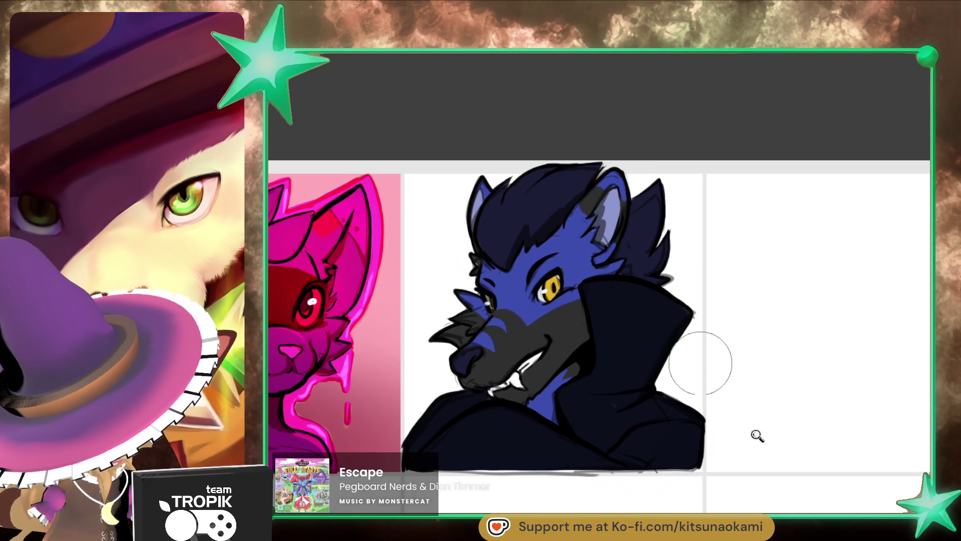
{"action": "scroll", "coordinate": [755, 435], "scroll_direction": "up", "scroll_amount": 2}
{"action": "left_click_drag", "start_coordinate": [766, 482], "coordinate": [794, 429]}
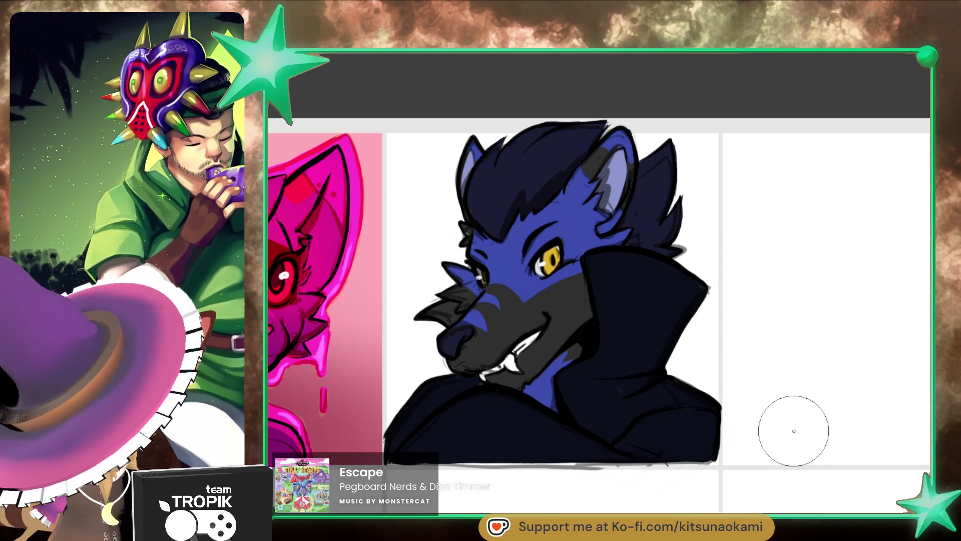
{"action": "left_click_drag", "start_coordinate": [685, 355], "coordinate": [688, 354]}
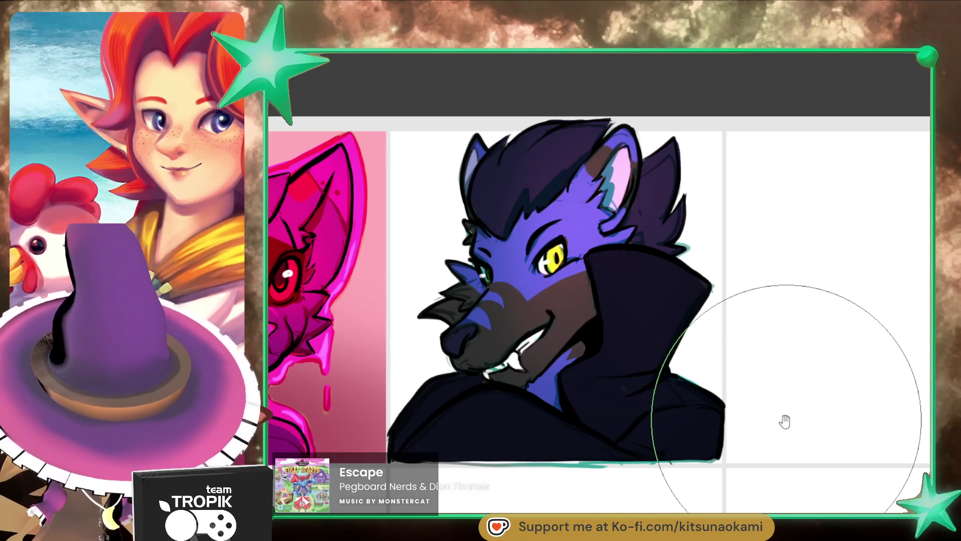
- Sample two face colours and brush lighter purple highlights along the upper and lower coat collar
{"action": "left_click_drag", "start_coordinate": [785, 421], "coordinate": [792, 425]}
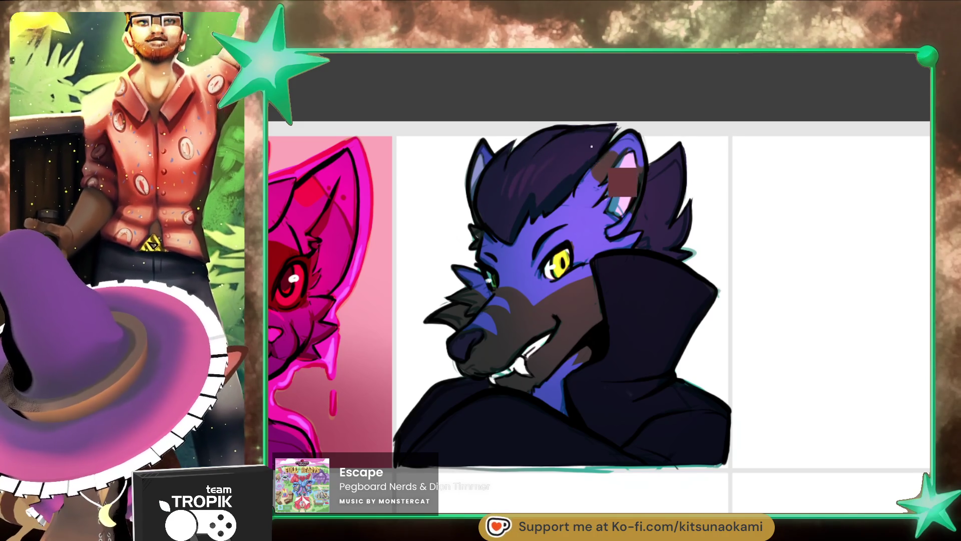
{"action": "left_click", "coordinate": [627, 252], "text": "ctrl"}
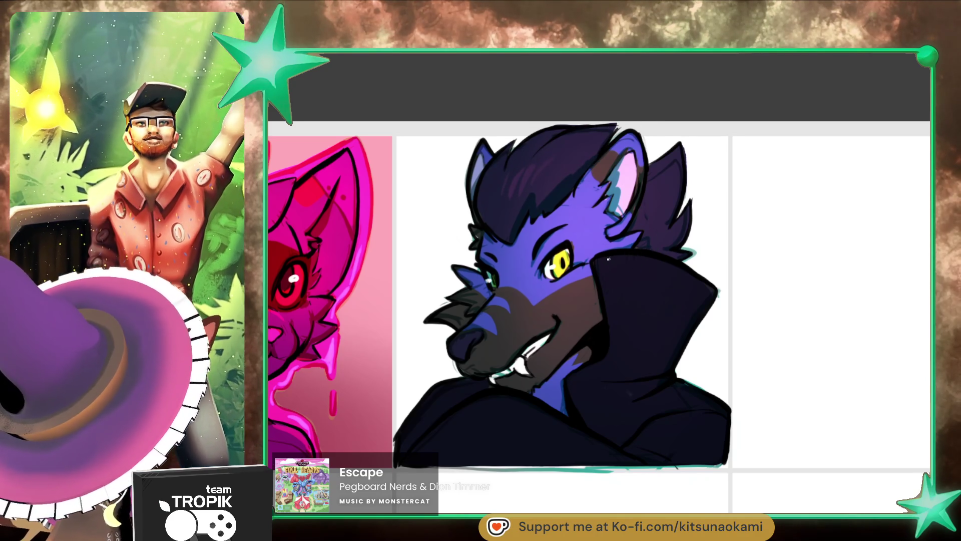
{"action": "left_click", "coordinate": [581, 237], "text": "ctrl"}
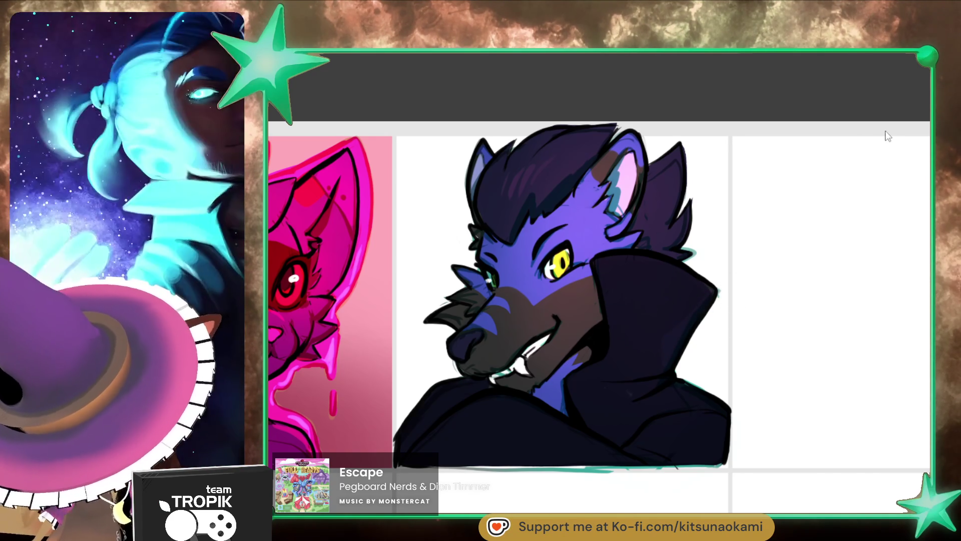
{"action": "mouse_move", "coordinate": [697, 311]}
{"action": "left_mouse_down"}
{"action": "mouse_move", "coordinate": [666, 344]}
{"action": "mouse_move", "coordinate": [698, 305]}
{"action": "mouse_move", "coordinate": [689, 273]}
{"action": "left_mouse_up"}
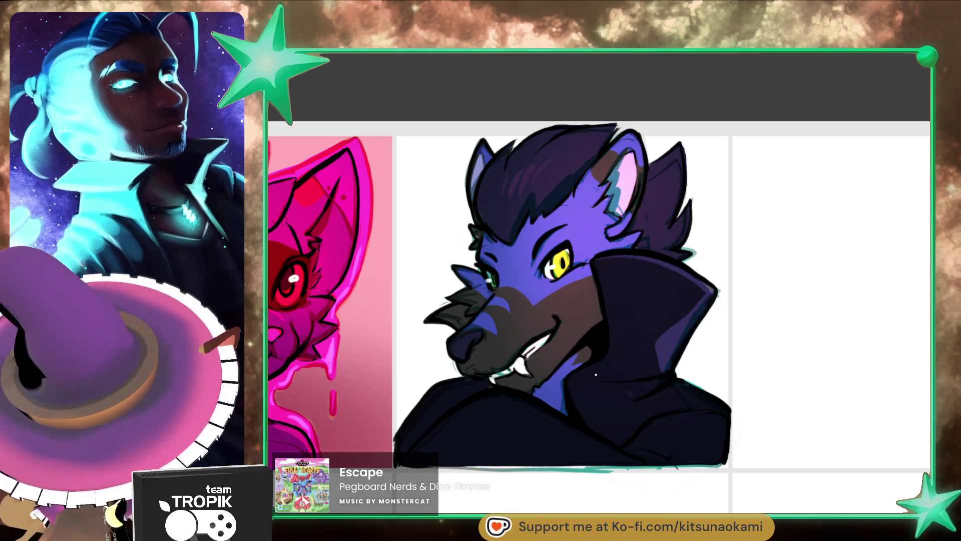
{"action": "left_click_drag", "start_coordinate": [616, 378], "coordinate": [699, 401]}
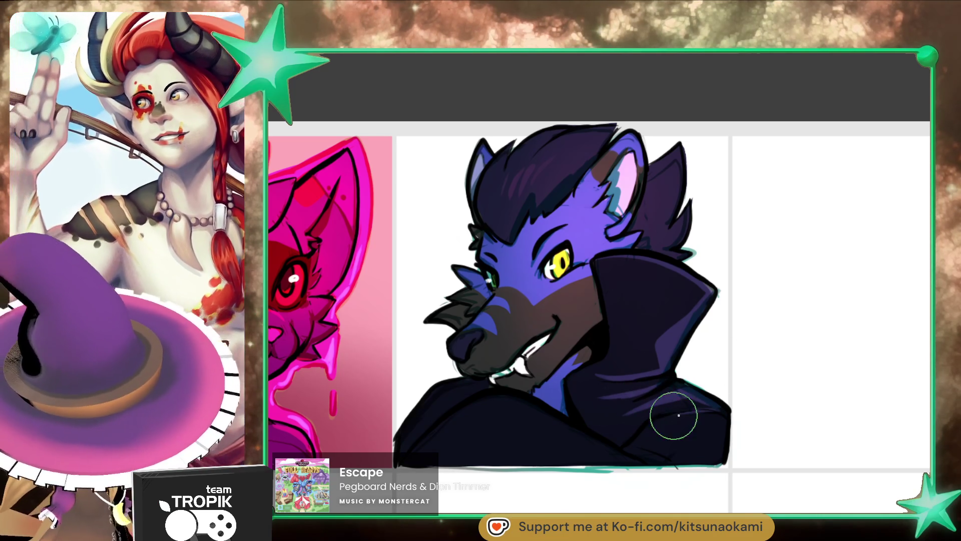
{"action": "key", "text": "e"}
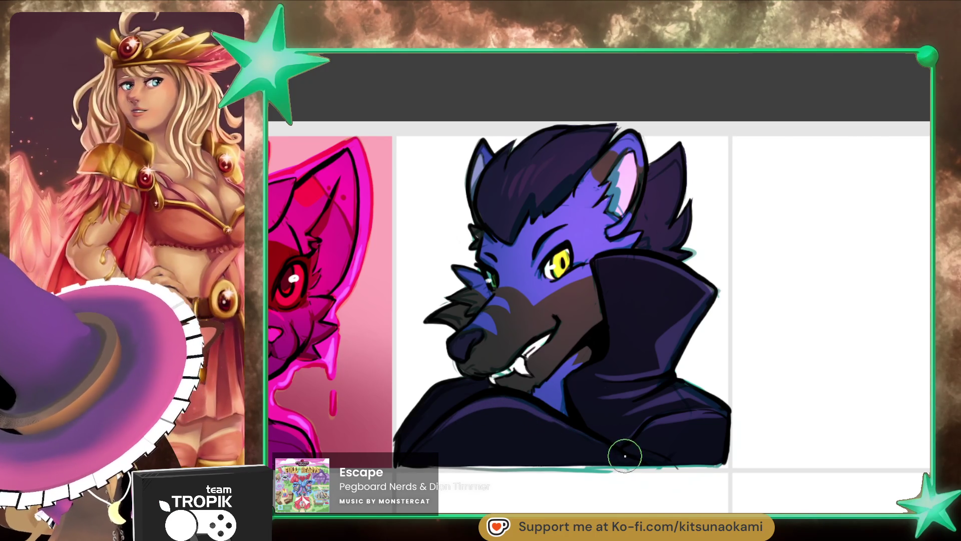
- Sample colours from the wolf's hair and edge, then zoom out to show the cat alongside
{"action": "left_click", "coordinate": [530, 176], "text": "alt"}
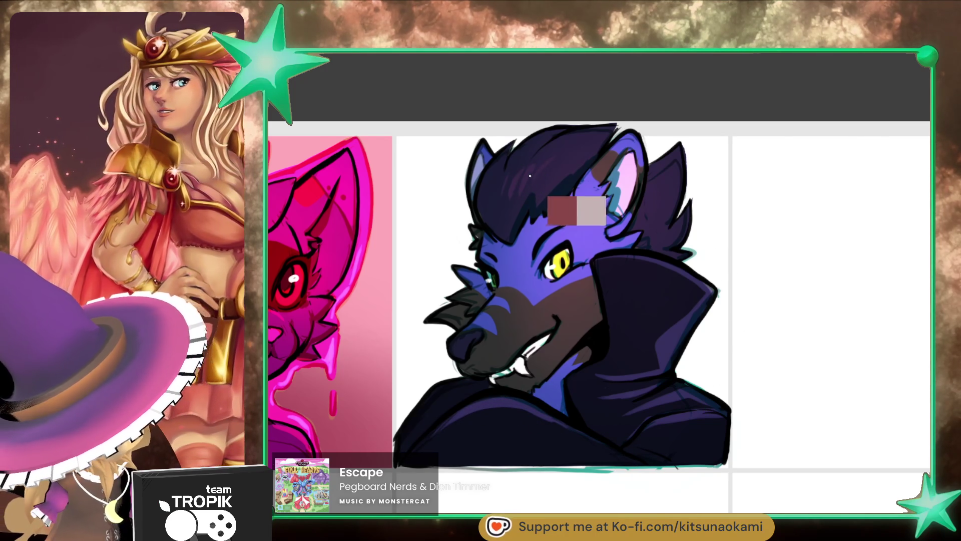
{"action": "left_click", "coordinate": [686, 216], "text": "alt"}
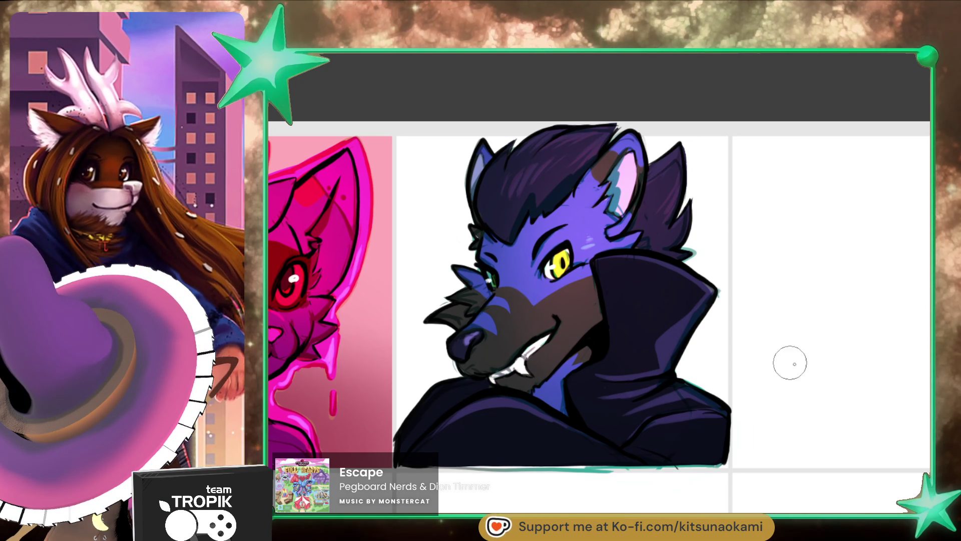
{"action": "mouse_move", "coordinate": [803, 382]}
{"action": "left_mouse_down"}
{"action": "mouse_move", "coordinate": [756, 424]}
{"action": "mouse_move", "coordinate": [766, 401]}
{"action": "mouse_move", "coordinate": [754, 402]}
{"action": "left_mouse_up"}
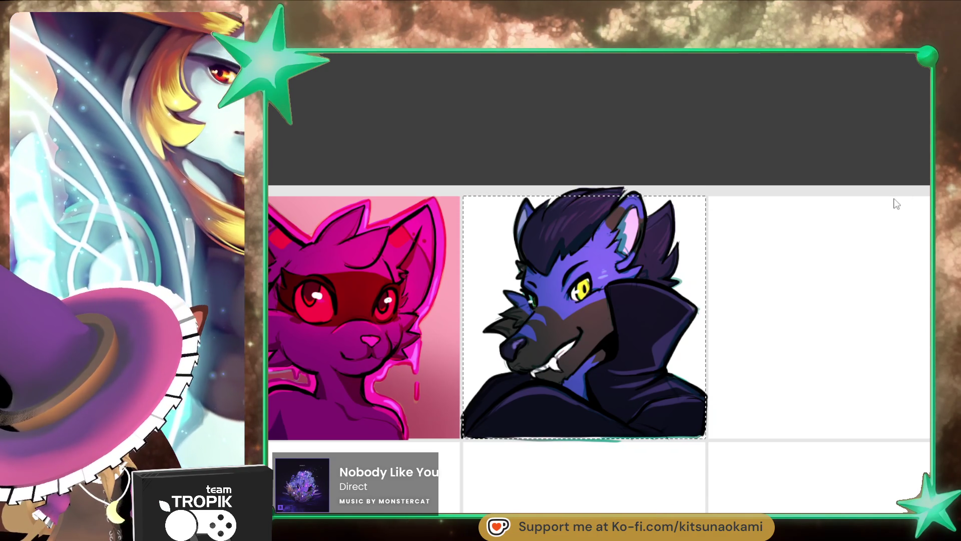
- Paint the wolf panel's background dark teal, then sweep brownish-red over it with a much larger brush
{"action": "left_click_drag", "start_coordinate": [678, 395], "coordinate": [679, 240]}
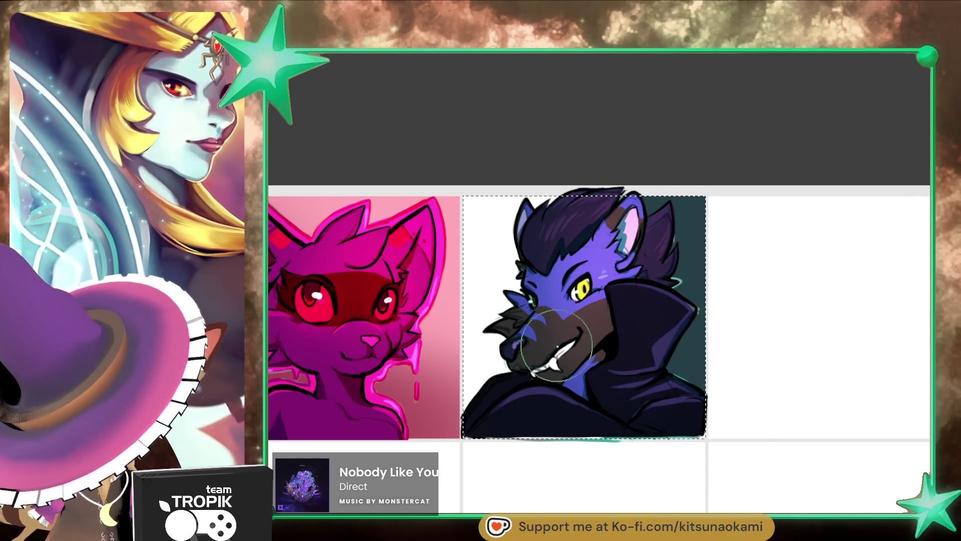
{"action": "left_click_drag", "start_coordinate": [557, 345], "coordinate": [555, 203]}
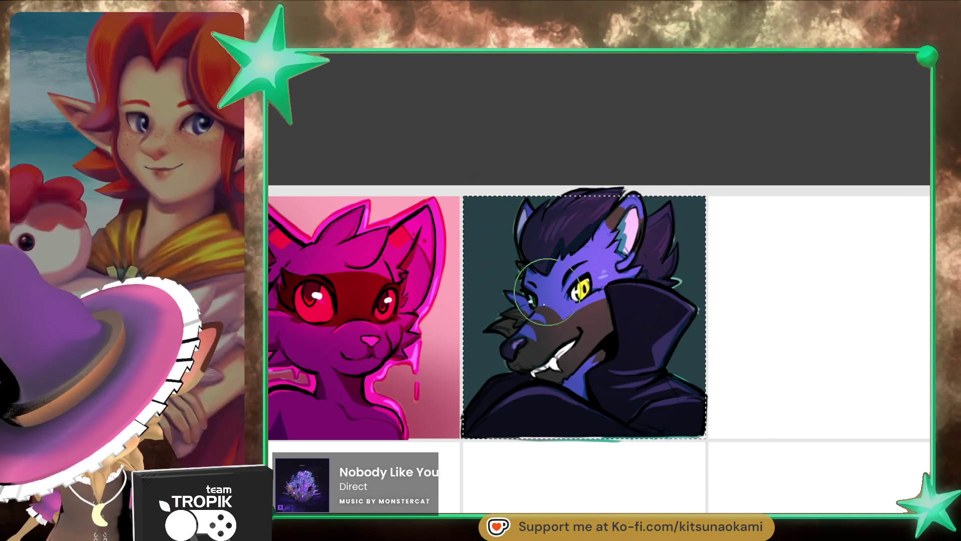
{"action": "key", "text": "bracketright"}
{"action": "key", "text": "bracketright"}
{"action": "key", "text": "bracketright"}
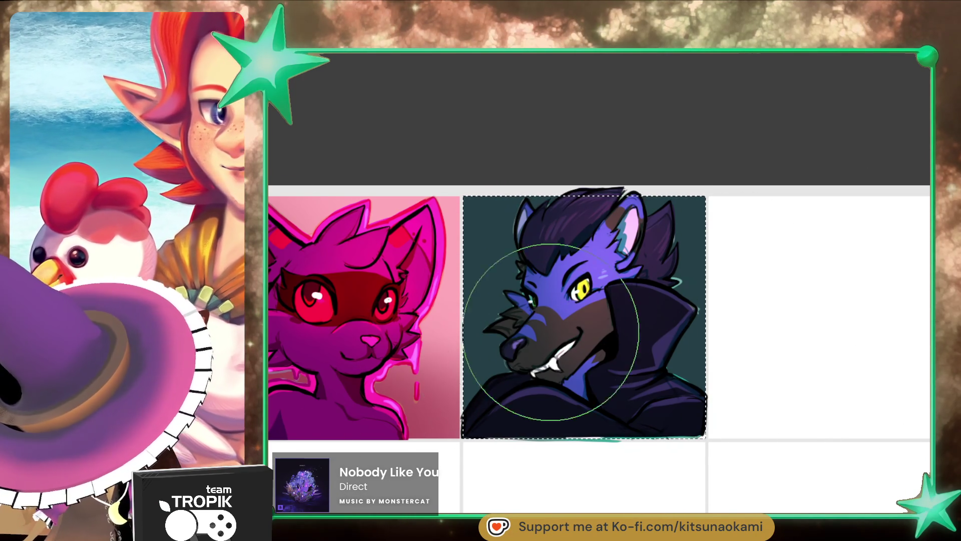
{"action": "mouse_move", "coordinate": [599, 231]}
{"action": "left_mouse_down"}
{"action": "mouse_move", "coordinate": [595, 295]}
{"action": "mouse_move", "coordinate": [698, 241]}
{"action": "mouse_move", "coordinate": [562, 225]}
{"action": "mouse_move", "coordinate": [650, 270]}
{"action": "left_mouse_up"}
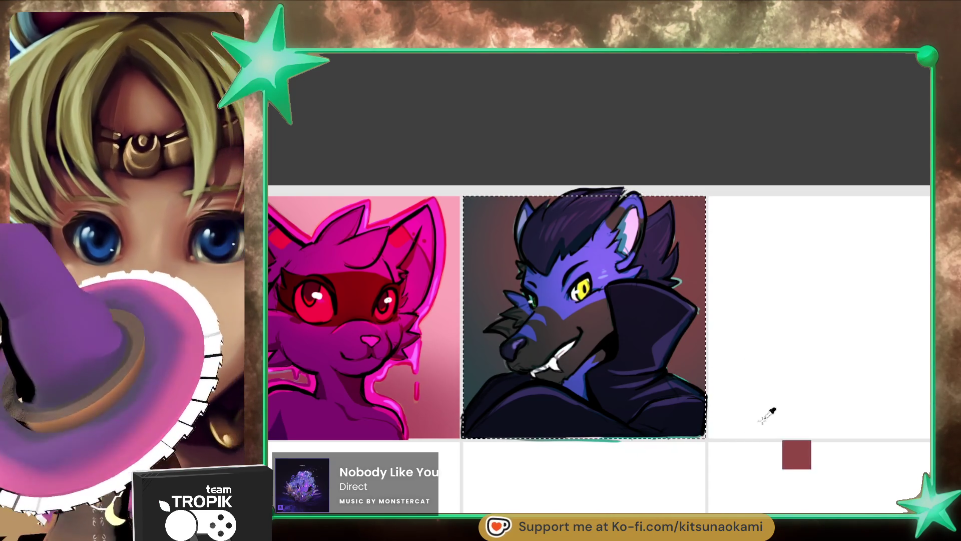
{"action": "scroll", "coordinate": [729, 473], "scroll_direction": "down", "scroll_amount": 2}
{"action": "left_click_drag", "start_coordinate": [728, 473], "coordinate": [700, 477]}
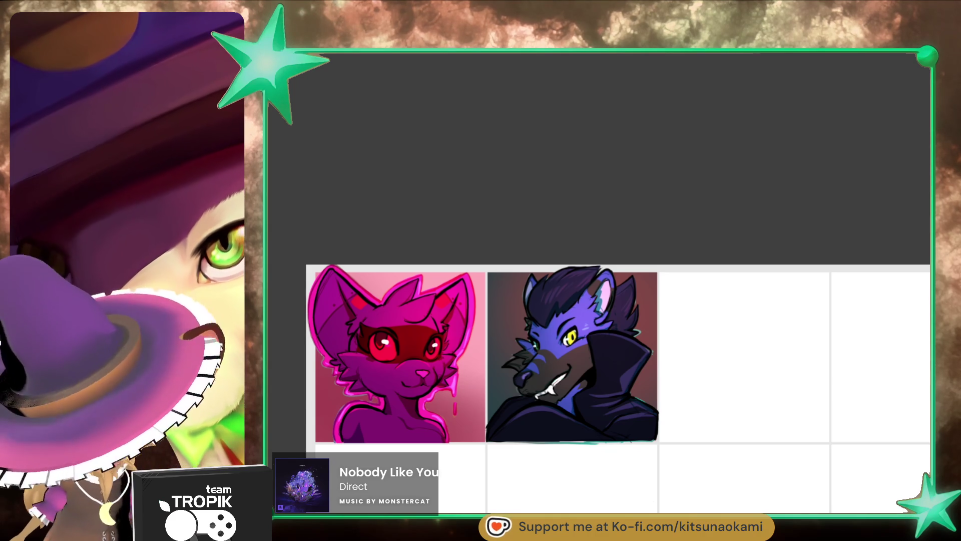
{"action": "mouse_move", "coordinate": [782, 448]}
{"action": "left_mouse_down"}
{"action": "mouse_move", "coordinate": [683, 412]}
{"action": "mouse_move", "coordinate": [669, 393]}
{"action": "left_mouse_up"}
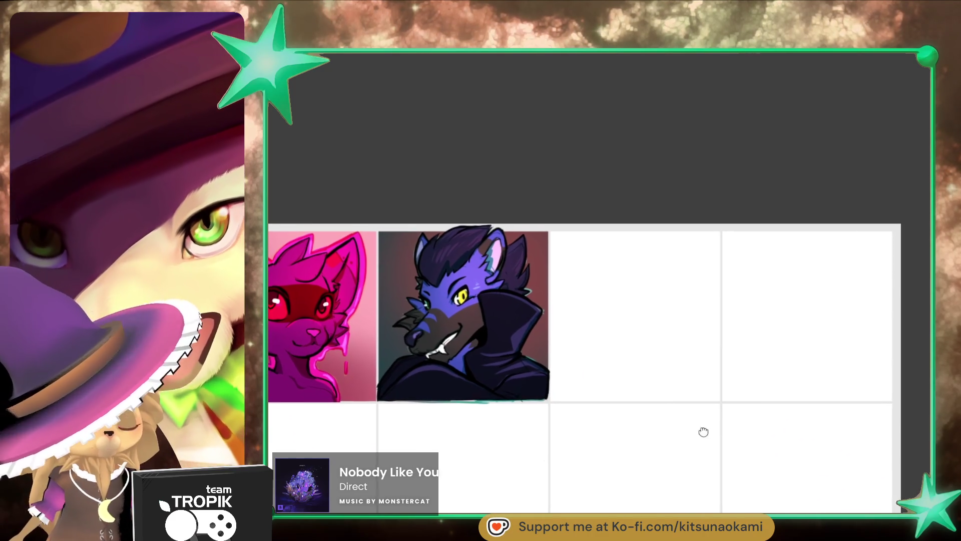
{"action": "left_click_drag", "start_coordinate": [704, 431], "coordinate": [779, 412]}
{"action": "scroll", "coordinate": [689, 326], "scroll_direction": "up", "scroll_amount": 3}
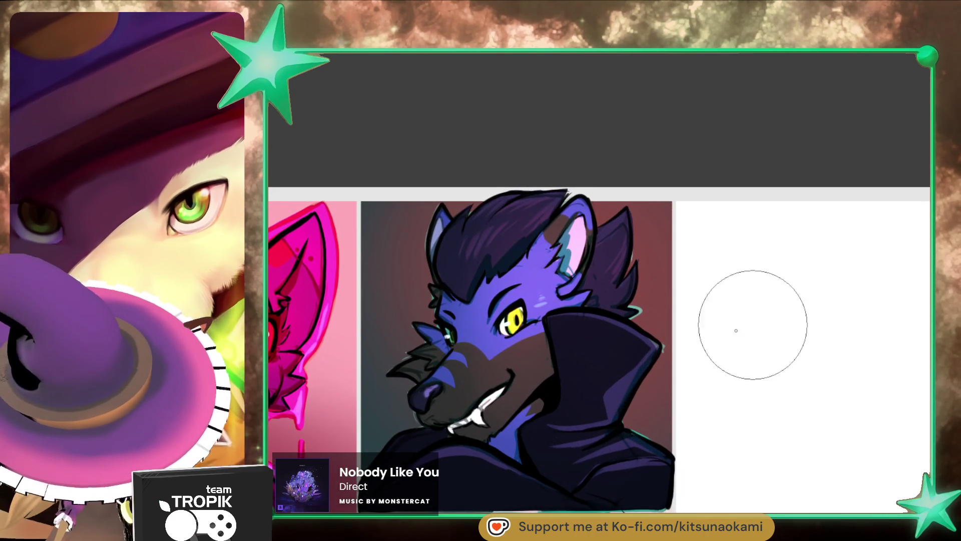
{"action": "scroll", "coordinate": [736, 328], "scroll_direction": "up", "scroll_amount": 3}
{"action": "key", "text": "bracketleft"}
{"action": "key", "text": "bracketleft"}
{"action": "key", "text": "bracketleft"}
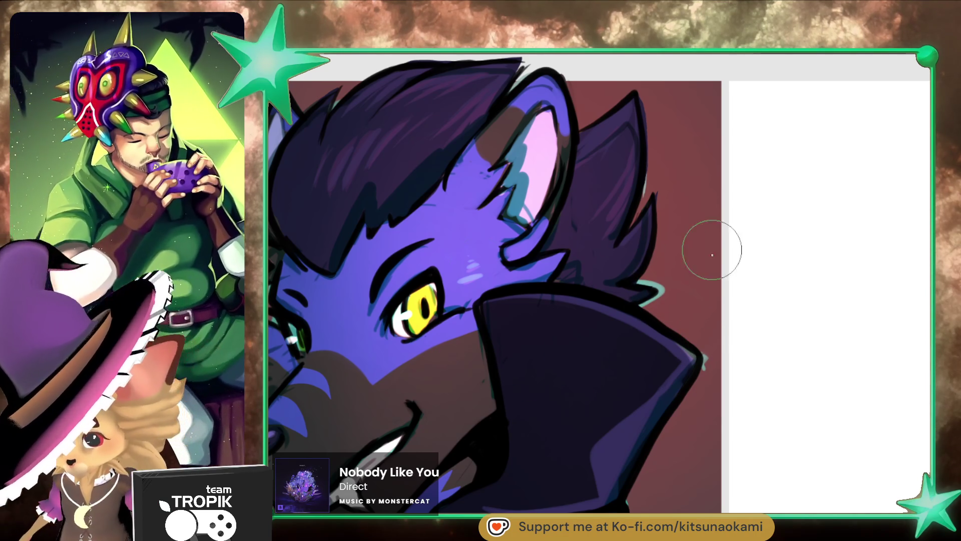
{"action": "key", "text": "bracketright"}
{"action": "key", "text": "bracketright"}
{"action": "key", "text": "bracketright"}
{"action": "key", "text": "bracketleft"}
{"action": "key", "text": "bracketleft"}
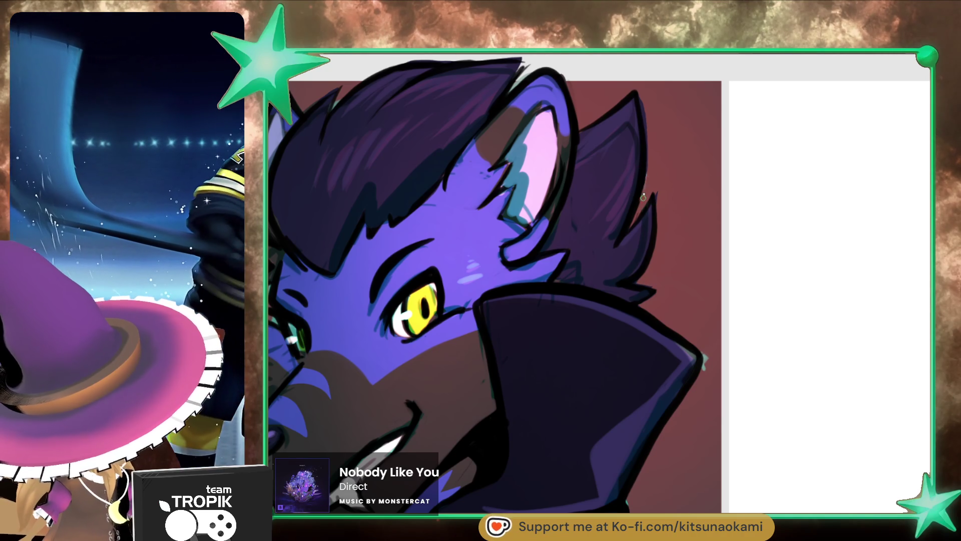
{"action": "left_click_drag", "start_coordinate": [707, 370], "coordinate": [686, 293]}
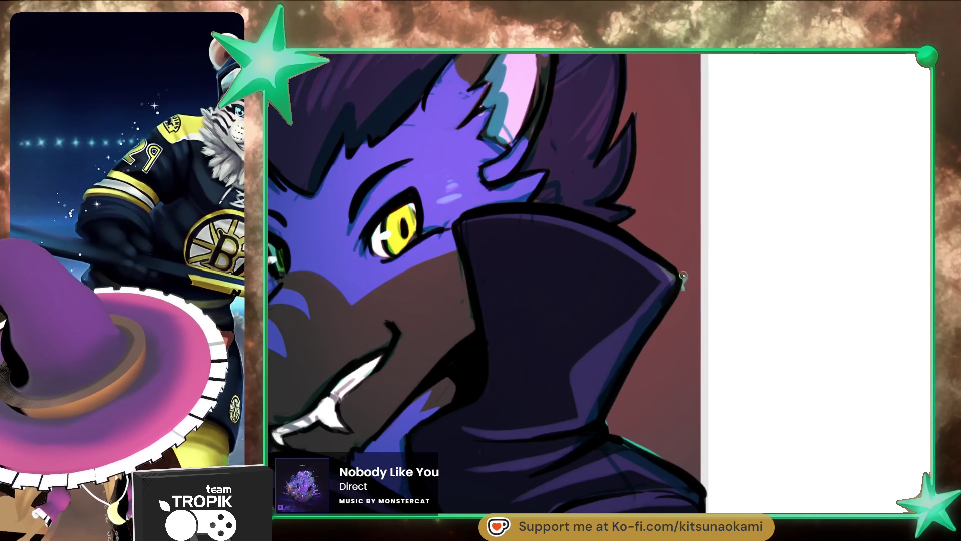
{"action": "scroll", "coordinate": [686, 280], "scroll_direction": "down", "scroll_amount": 3}
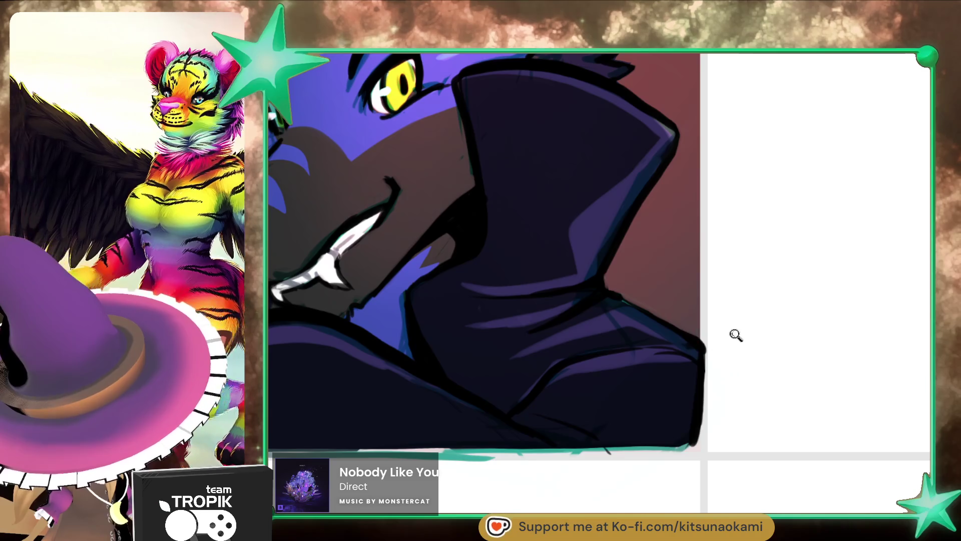
{"action": "scroll", "coordinate": [736, 335], "scroll_direction": "down", "scroll_amount": 5}
{"action": "scroll", "coordinate": [626, 143], "scroll_direction": "up", "scroll_amount": 5}
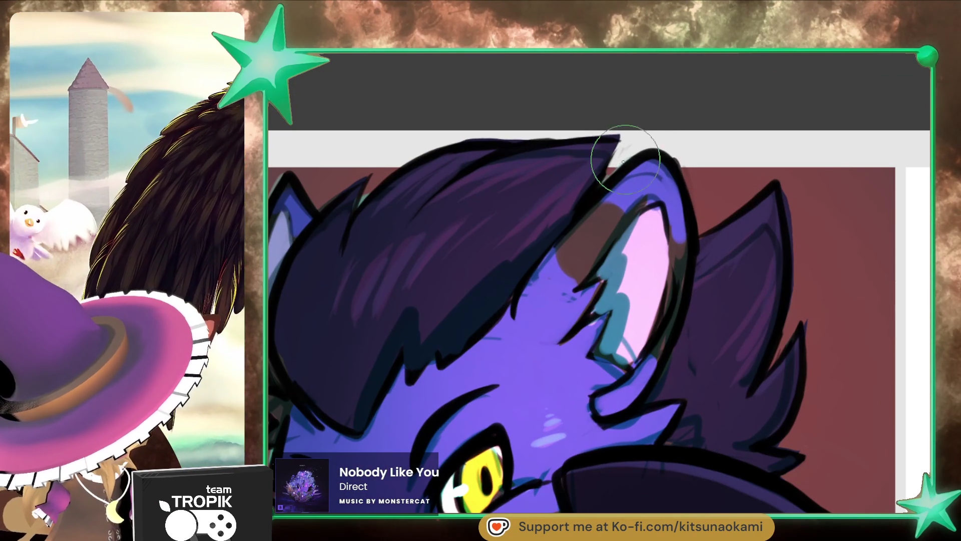
{"action": "left_click_drag", "start_coordinate": [675, 155], "coordinate": [748, 277]}
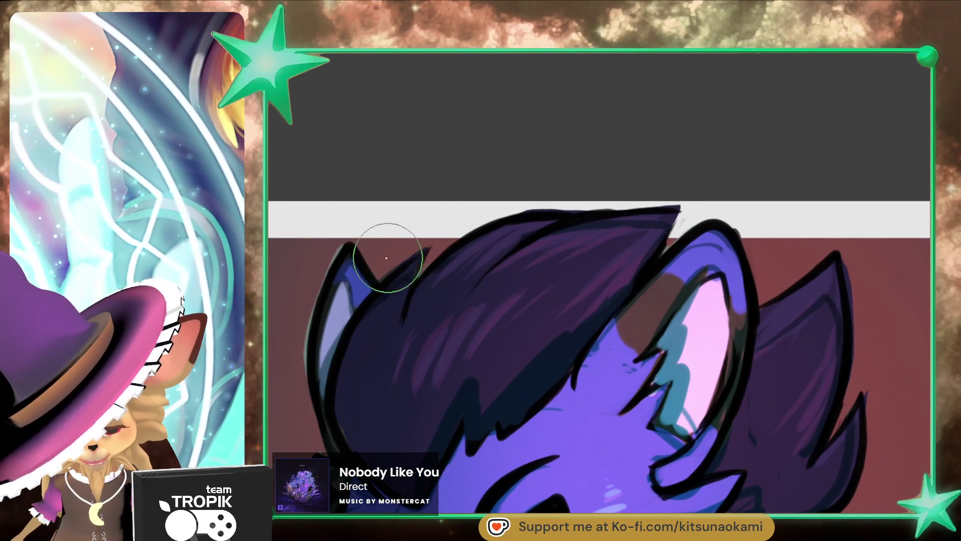
{"action": "scroll", "coordinate": [305, 346], "scroll_direction": "down", "scroll_amount": 3}
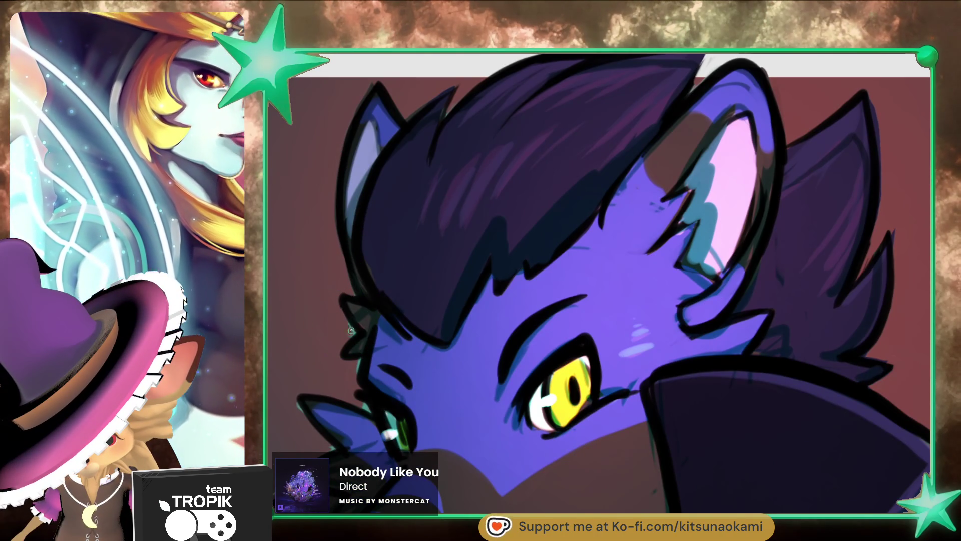
{"action": "left_click_drag", "start_coordinate": [376, 367], "coordinate": [447, 247]}
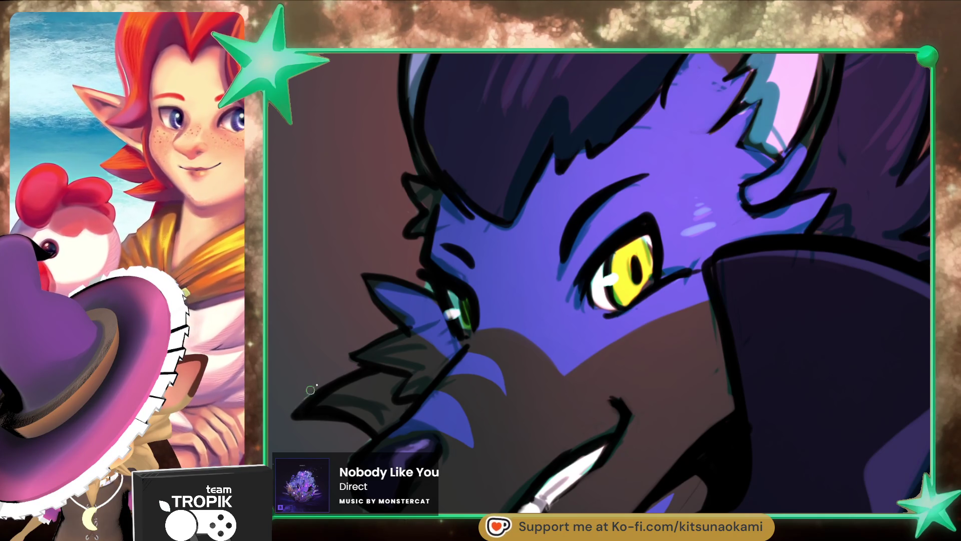
{"action": "left_click_drag", "start_coordinate": [509, 385], "coordinate": [514, 283]}
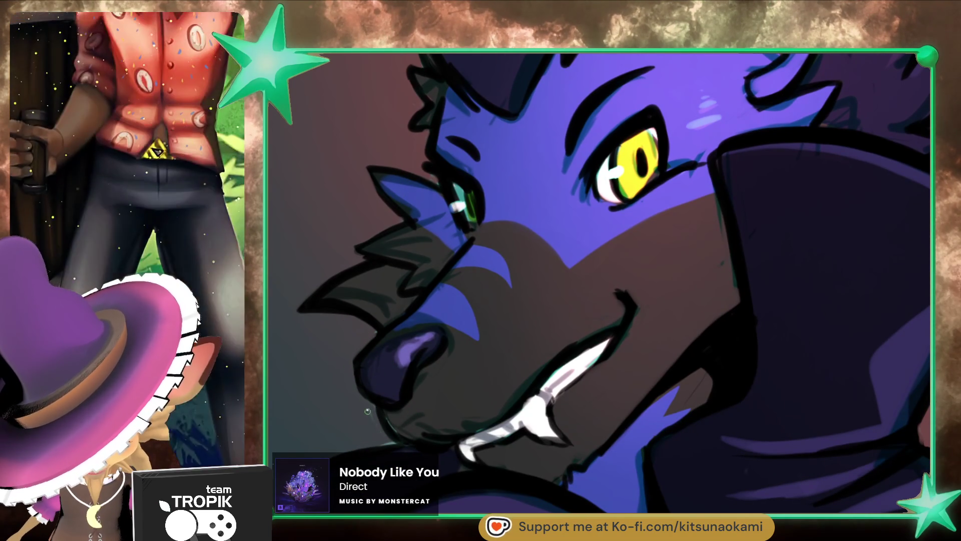
{"action": "scroll", "coordinate": [368, 411], "scroll_direction": "down", "scroll_amount": 3}
- Scroll the canvas right from the wolf panel over to the blank panel beside it
{"action": "scroll", "coordinate": [506, 332], "scroll_direction": "down", "scroll_amount": 5}
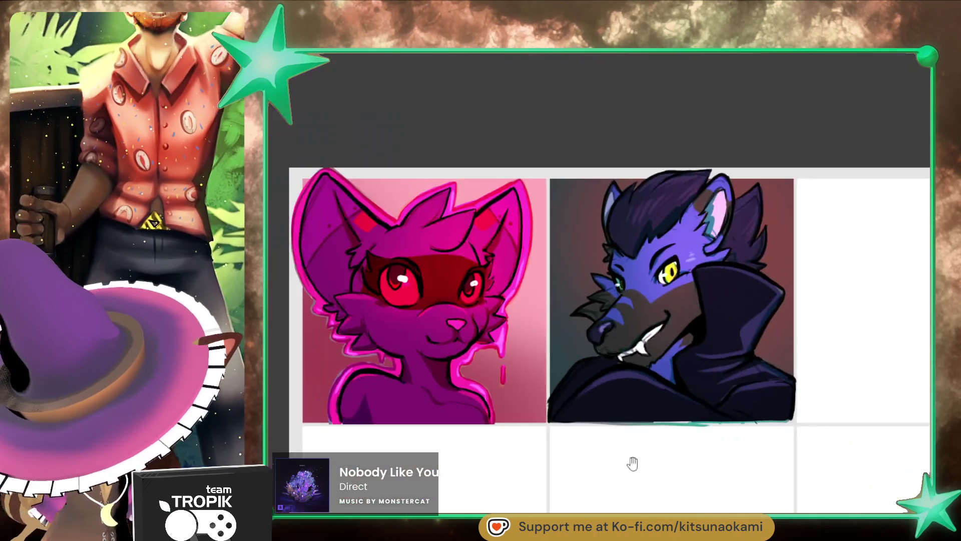
{"action": "scroll", "coordinate": [632, 464], "scroll_direction": "up", "scroll_amount": 2}
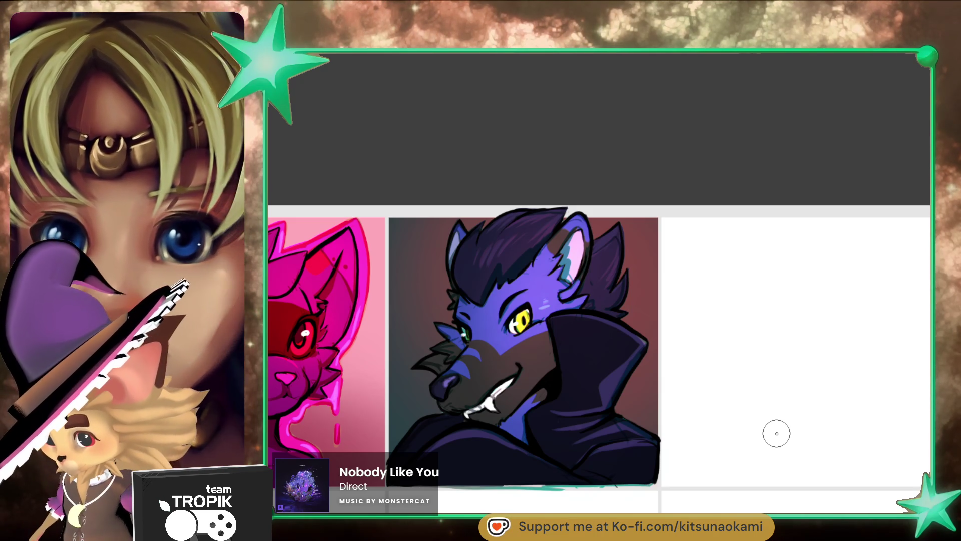
{"action": "scroll", "coordinate": [777, 433], "scroll_direction": "right", "scroll_amount": 5}
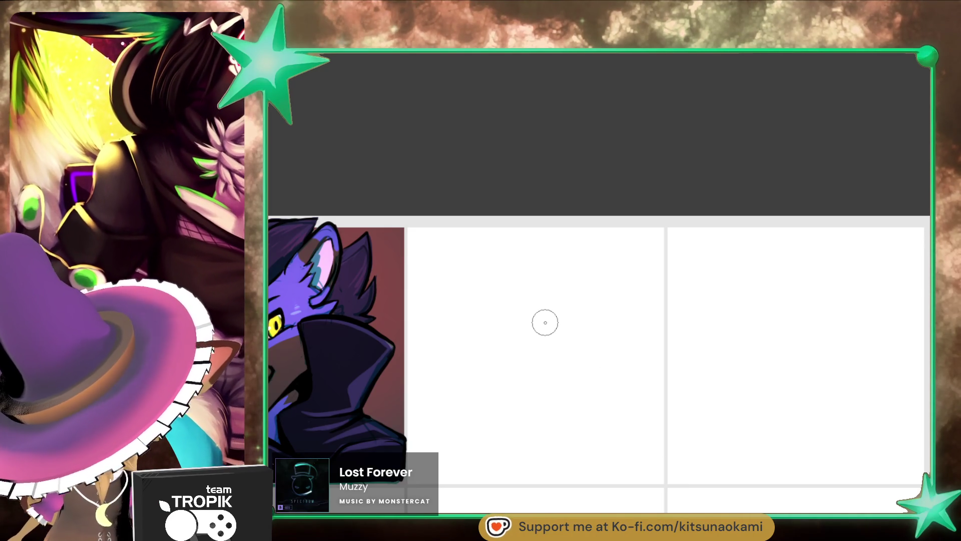
- Sketch the head's round outline and inner face circle, undoing the extra outer rings
{"action": "mouse_move", "coordinate": [555, 300]}
{"action": "left_mouse_down"}
{"action": "mouse_move", "coordinate": [562, 369]}
{"action": "mouse_move", "coordinate": [555, 300]}
{"action": "left_mouse_up"}
{"action": "mouse_move", "coordinate": [501, 288]}
{"action": "left_mouse_down"}
{"action": "mouse_move", "coordinate": [480, 371]}
{"action": "mouse_move", "coordinate": [488, 299]}
{"action": "mouse_move", "coordinate": [618, 311]}
{"action": "mouse_move", "coordinate": [606, 366]}
{"action": "mouse_move", "coordinate": [520, 401]}
{"action": "mouse_move", "coordinate": [620, 321]}
{"action": "left_mouse_up"}
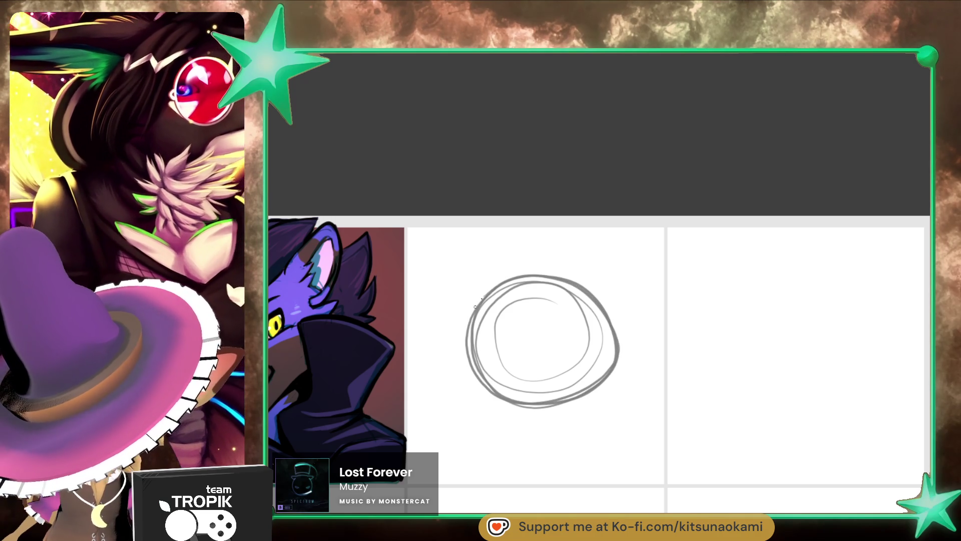
{"action": "mouse_move", "coordinate": [476, 306]}
{"action": "left_mouse_down"}
{"action": "mouse_move", "coordinate": [611, 332]}
{"action": "mouse_move", "coordinate": [603, 380]}
{"action": "mouse_move", "coordinate": [496, 305]}
{"action": "mouse_move", "coordinate": [537, 389]}
{"action": "left_mouse_up"}
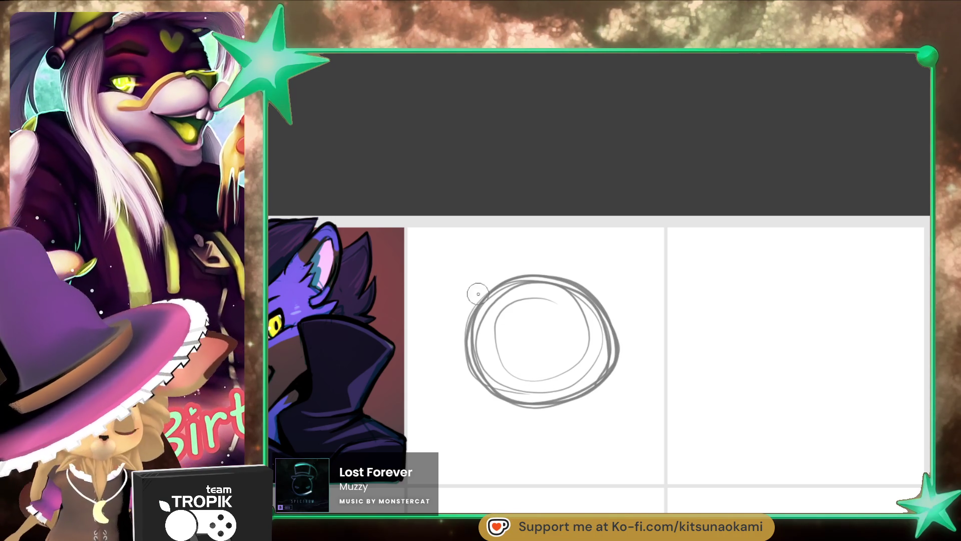
{"action": "key", "text": "ctrl+z"}
{"action": "key", "text": "ctrl+z"}
{"action": "key", "text": "ctrl+z"}
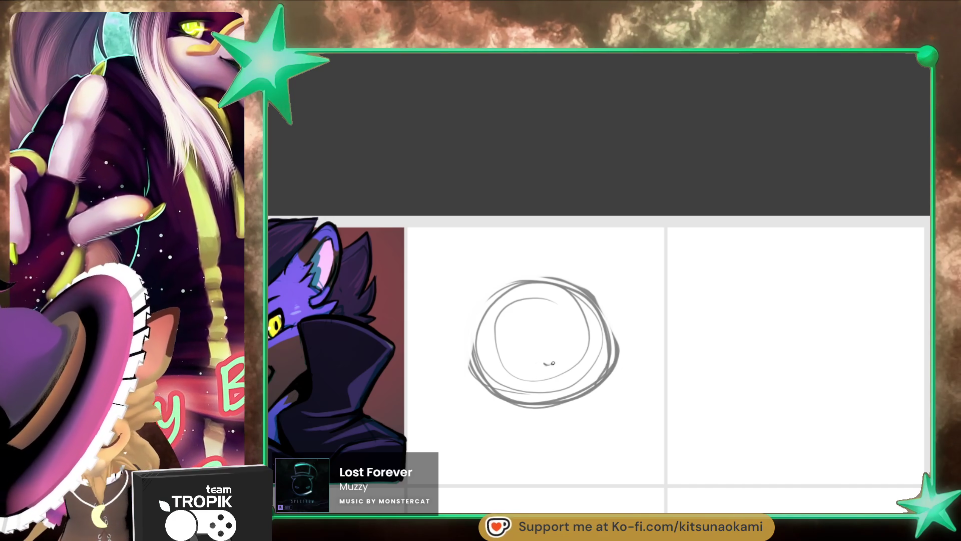
{"action": "key", "text": "e"}
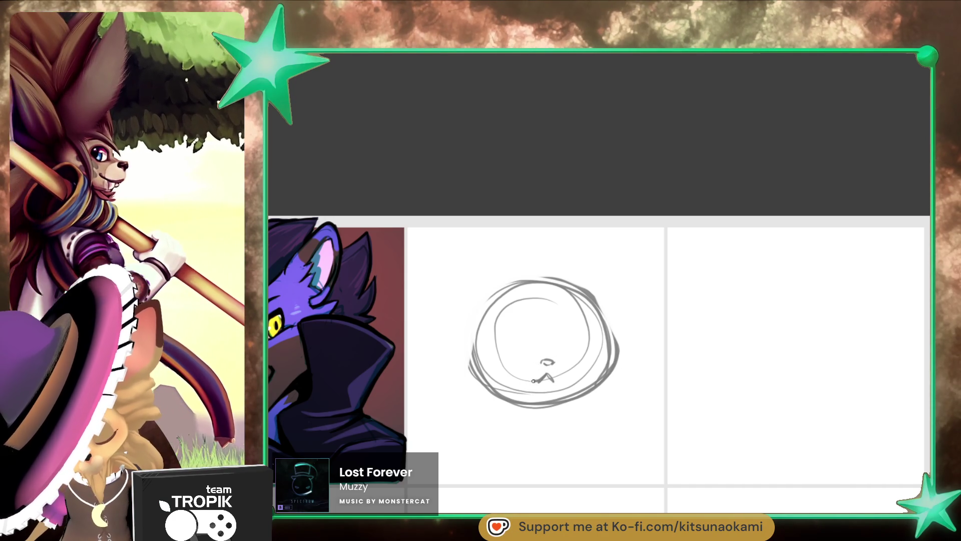
- Draw a wavy mouth and two round open eyes on the face
{"action": "left_click_drag", "start_coordinate": [530, 379], "coordinate": [562, 378]}
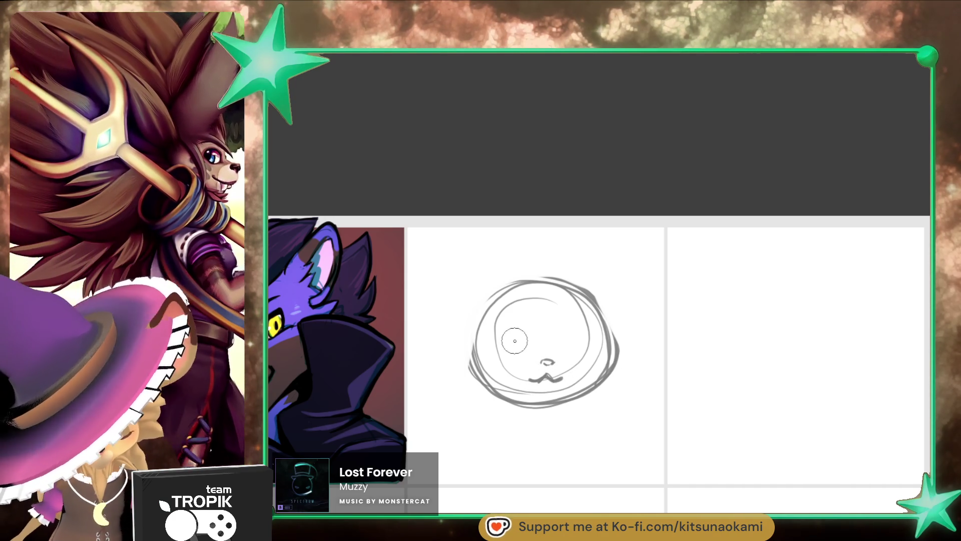
{"action": "left_click_drag", "start_coordinate": [524, 332], "coordinate": [502, 342]}
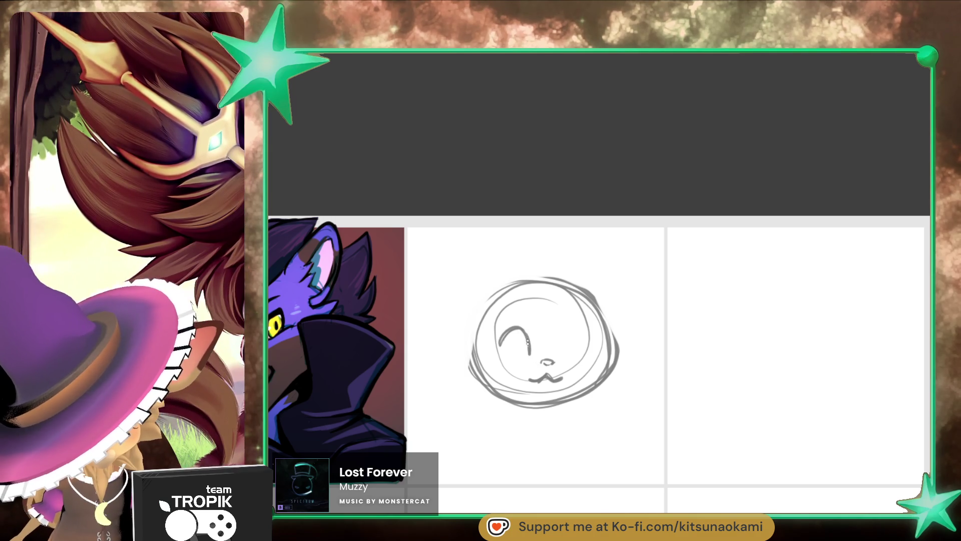
{"action": "left_click_drag", "start_coordinate": [567, 347], "coordinate": [584, 332]}
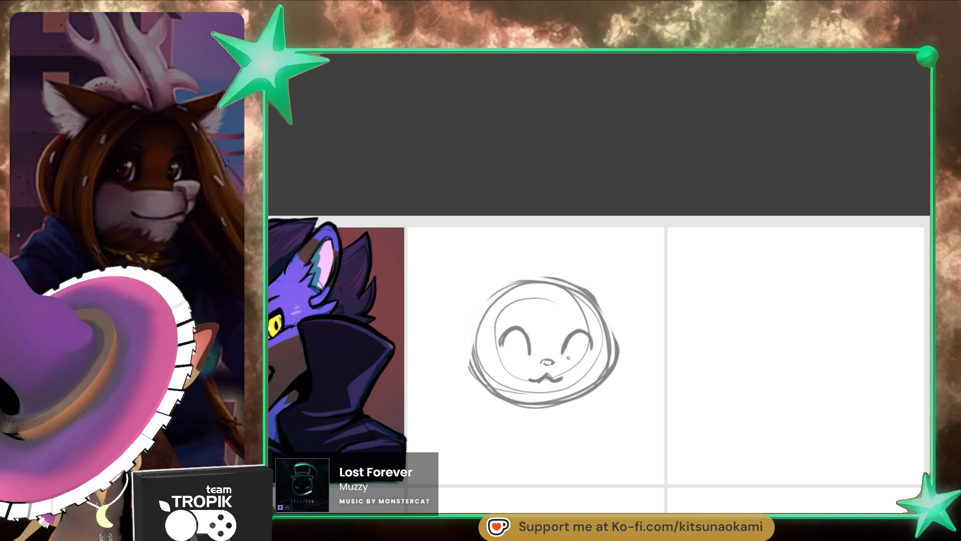
{"action": "left_click_drag", "start_coordinate": [505, 350], "coordinate": [594, 345]}
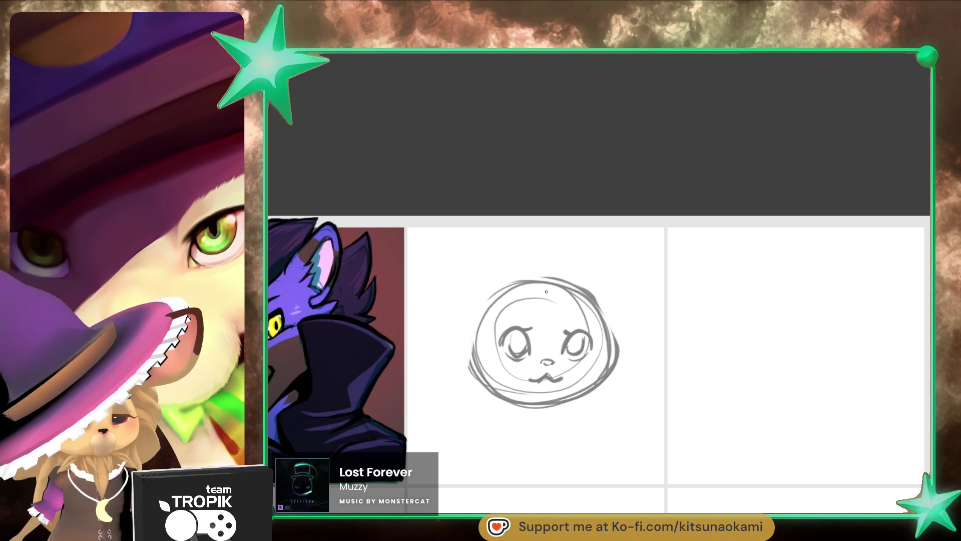
- Sketch pointed ears, long hair down both sides of the head, and the chin line
{"action": "mouse_move", "coordinate": [545, 290]}
{"action": "left_mouse_down"}
{"action": "mouse_move", "coordinate": [488, 326]}
{"action": "mouse_move", "coordinate": [453, 391]}
{"action": "mouse_move", "coordinate": [458, 450]}
{"action": "left_mouse_up"}
{"action": "left_click_drag", "start_coordinate": [496, 294], "coordinate": [436, 425]}
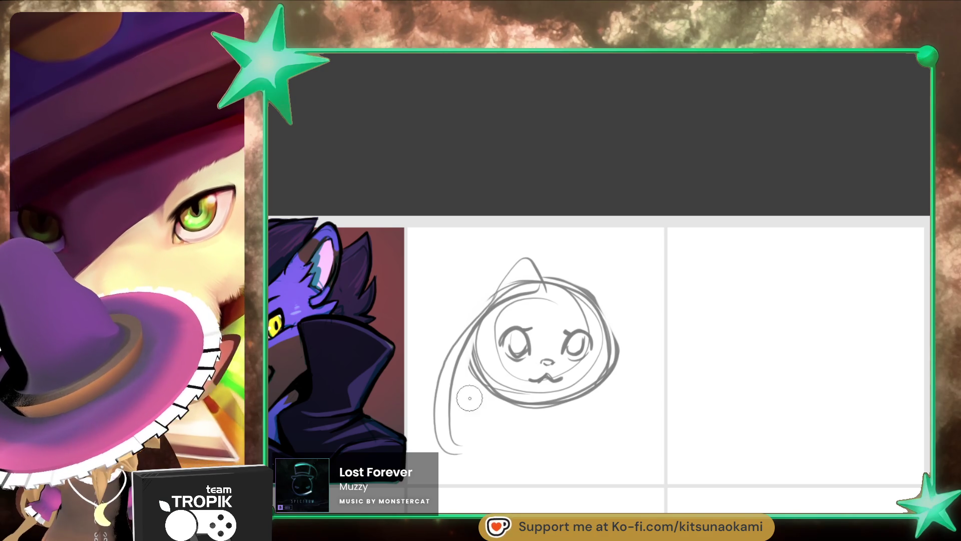
{"action": "left_click_drag", "start_coordinate": [466, 346], "coordinate": [498, 441]}
{"action": "left_click_drag", "start_coordinate": [556, 291], "coordinate": [626, 346]}
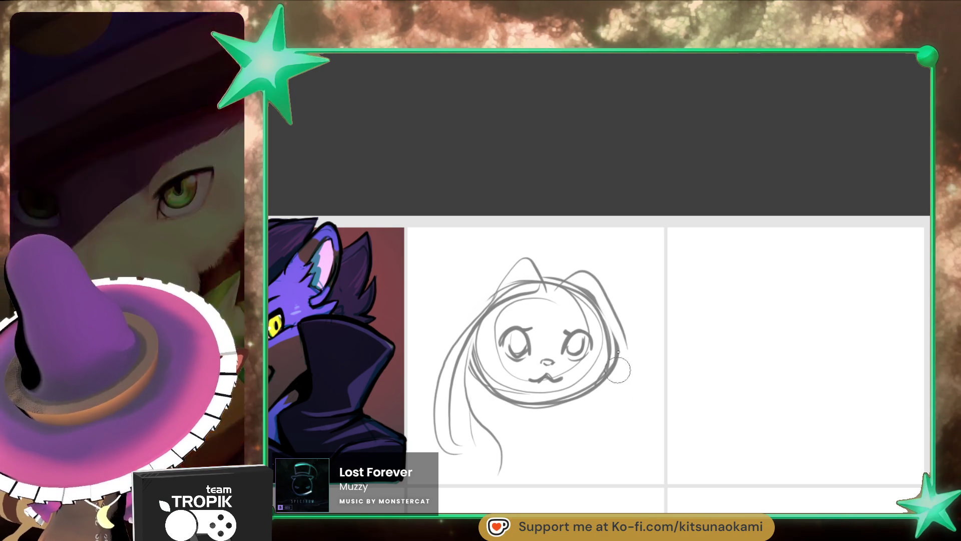
{"action": "mouse_move", "coordinate": [583, 280]}
{"action": "left_mouse_down"}
{"action": "mouse_move", "coordinate": [621, 341]}
{"action": "mouse_move", "coordinate": [579, 453]}
{"action": "left_mouse_up"}
{"action": "mouse_move", "coordinate": [630, 356]}
{"action": "left_mouse_down"}
{"action": "mouse_move", "coordinate": [594, 468]}
{"action": "mouse_move", "coordinate": [583, 398]}
{"action": "left_mouse_up"}
{"action": "left_click_drag", "start_coordinate": [515, 401], "coordinate": [493, 459]}
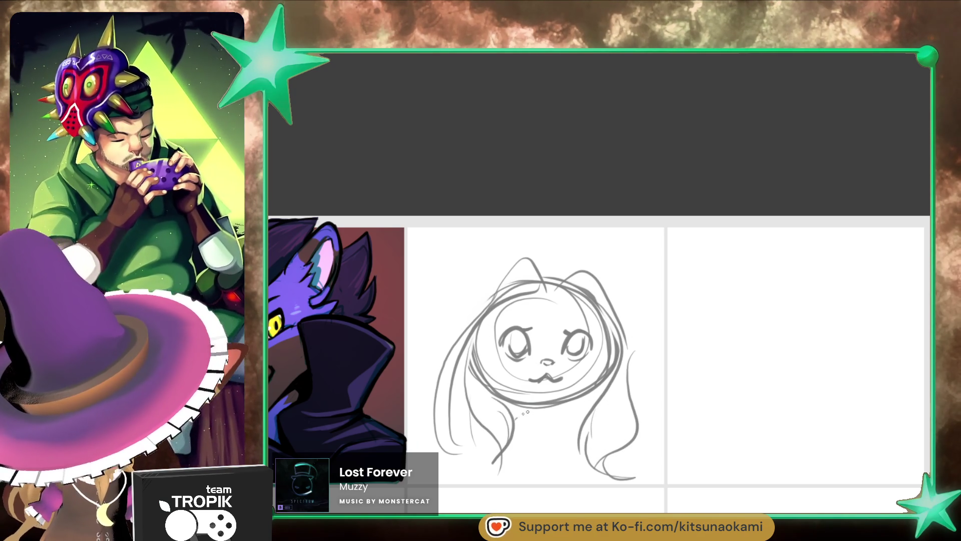
{"action": "left_click_drag", "start_coordinate": [524, 414], "coordinate": [563, 406]}
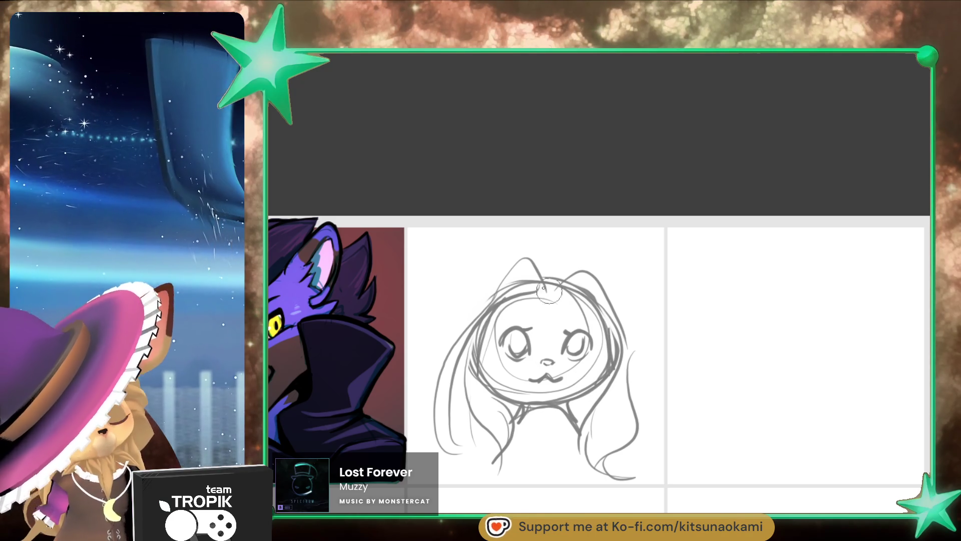
- Firm up the left and right ears with additional outline strokes
{"action": "mouse_move", "coordinate": [478, 308]}
{"action": "left_mouse_down"}
{"action": "mouse_move", "coordinate": [469, 250]}
{"action": "mouse_move", "coordinate": [483, 245]}
{"action": "left_mouse_up"}
{"action": "left_click_drag", "start_coordinate": [603, 273], "coordinate": [618, 257]}
{"action": "mouse_move", "coordinate": [583, 288]}
{"action": "left_mouse_down"}
{"action": "mouse_move", "coordinate": [625, 243]}
{"action": "mouse_move", "coordinate": [636, 323]}
{"action": "left_mouse_up"}
{"action": "mouse_move", "coordinate": [636, 240]}
{"action": "left_mouse_down"}
{"action": "mouse_move", "coordinate": [602, 264]}
{"action": "mouse_move", "coordinate": [633, 298]}
{"action": "left_mouse_up"}
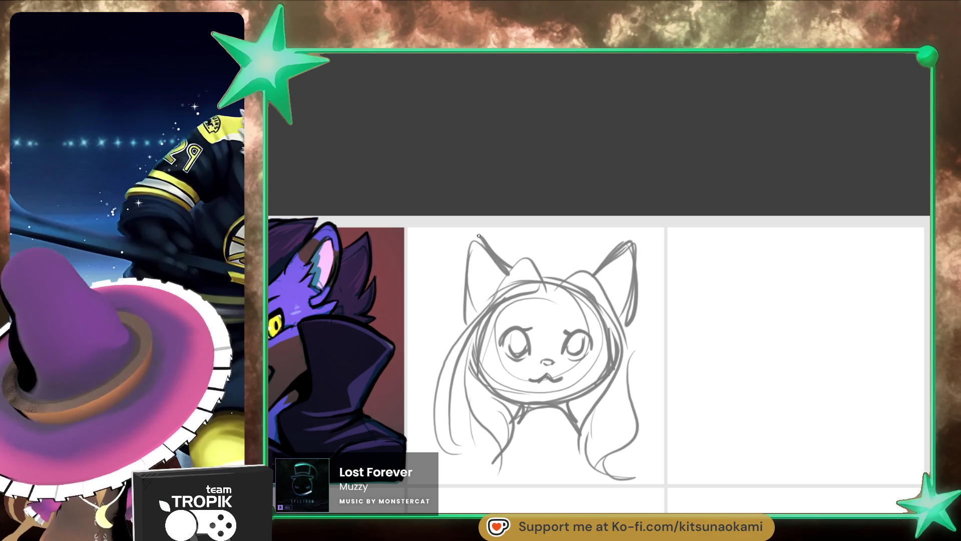
{"action": "mouse_move", "coordinate": [473, 235]}
{"action": "left_mouse_down"}
{"action": "mouse_move", "coordinate": [448, 357]}
{"action": "mouse_move", "coordinate": [443, 351]}
{"action": "mouse_move", "coordinate": [476, 352]}
{"action": "mouse_move", "coordinate": [465, 353]}
{"action": "left_mouse_up"}
- Draw hair clips on both sides of the head with small highlight spots
{"action": "left_click", "coordinate": [475, 352]}
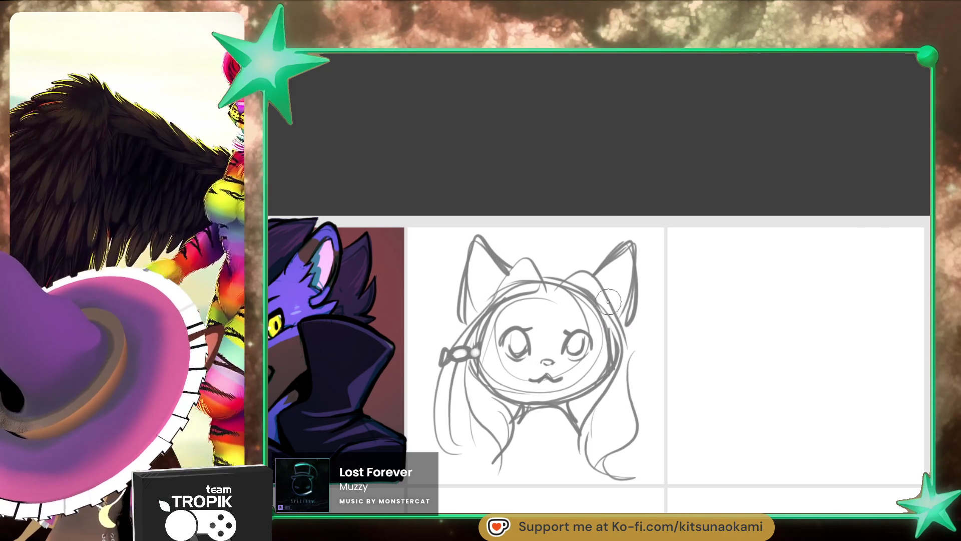
{"action": "mouse_move", "coordinate": [608, 302]}
{"action": "left_mouse_down"}
{"action": "mouse_move", "coordinate": [605, 283]}
{"action": "mouse_move", "coordinate": [598, 296]}
{"action": "mouse_move", "coordinate": [616, 306]}
{"action": "left_mouse_up"}
{"action": "left_click", "coordinate": [618, 319]}
{"action": "left_click", "coordinate": [604, 291]}
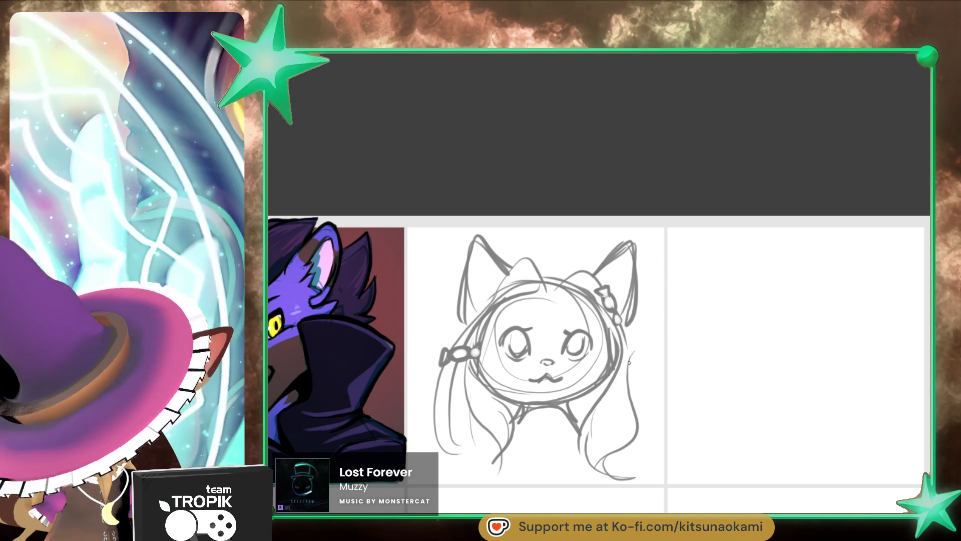
- Sketch hair strands on the right side and redo the lower-left strands more simply
{"action": "left_click_drag", "start_coordinate": [628, 359], "coordinate": [601, 429]}
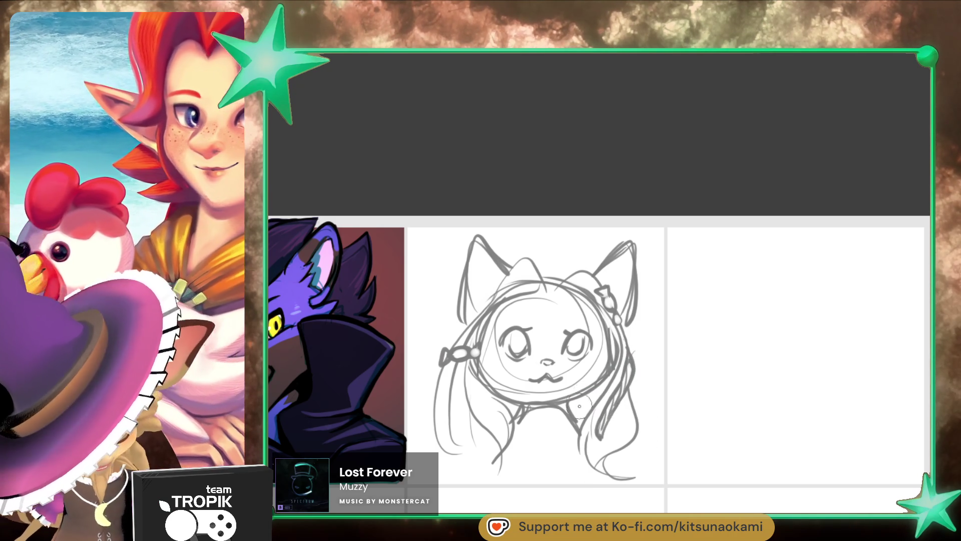
{"action": "mouse_move", "coordinate": [503, 423]}
{"action": "left_mouse_down"}
{"action": "mouse_move", "coordinate": [473, 448]}
{"action": "mouse_move", "coordinate": [478, 463]}
{"action": "left_mouse_up"}
{"action": "key", "text": "ctrl+z"}
{"action": "key", "text": "ctrl+z"}
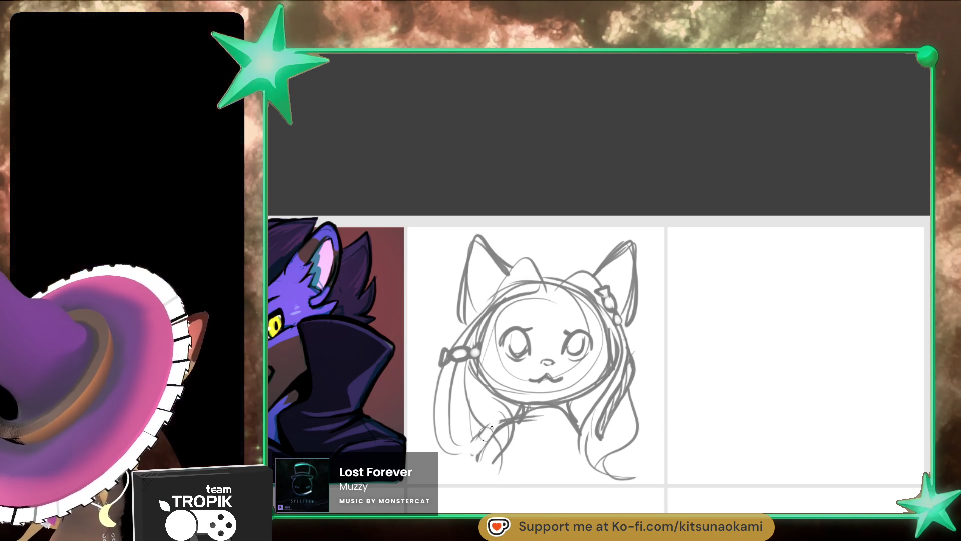
{"action": "left_click_drag", "start_coordinate": [518, 415], "coordinate": [485, 471]}
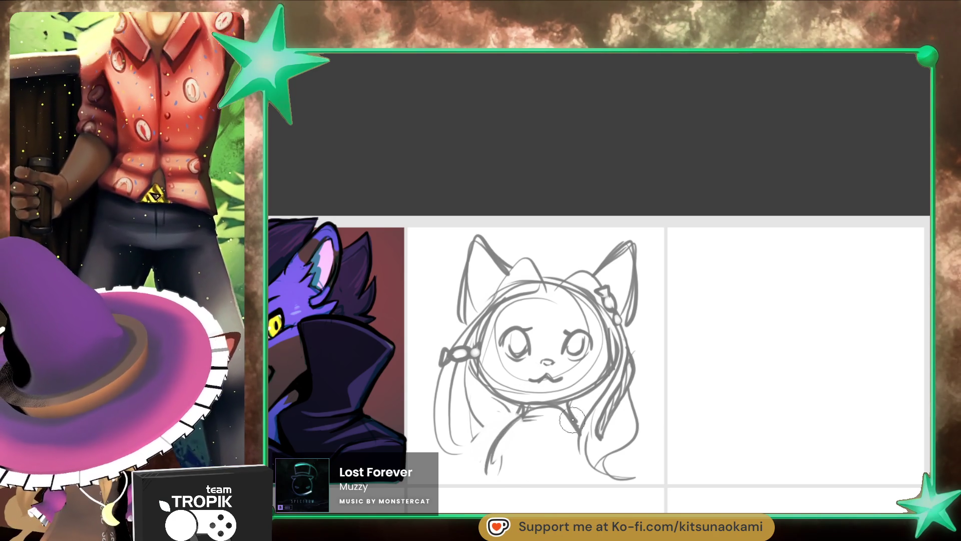
{"action": "left_click_drag", "start_coordinate": [525, 418], "coordinate": [514, 475]}
{"action": "left_click_drag", "start_coordinate": [505, 438], "coordinate": [488, 473]}
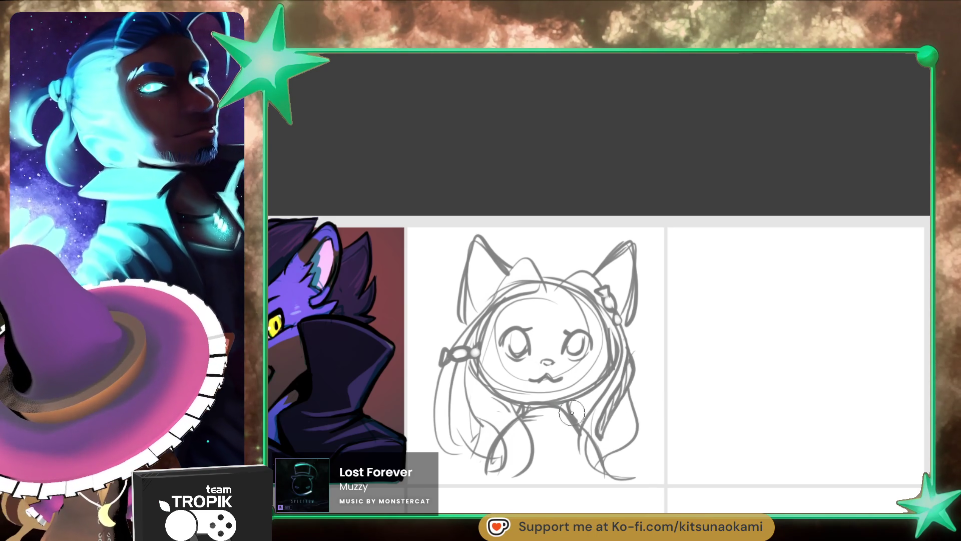
- Erase the old mouth under the nose with the eraser
{"action": "key", "text": "e"}
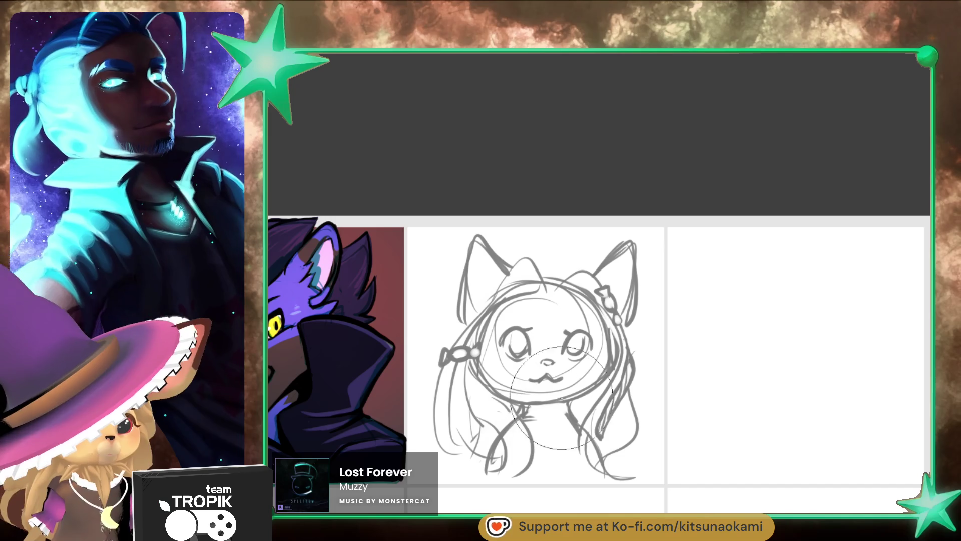
{"action": "key", "text": "b"}
{"action": "key", "text": "e"}
{"action": "left_click_drag", "start_coordinate": [552, 374], "coordinate": [546, 375]}
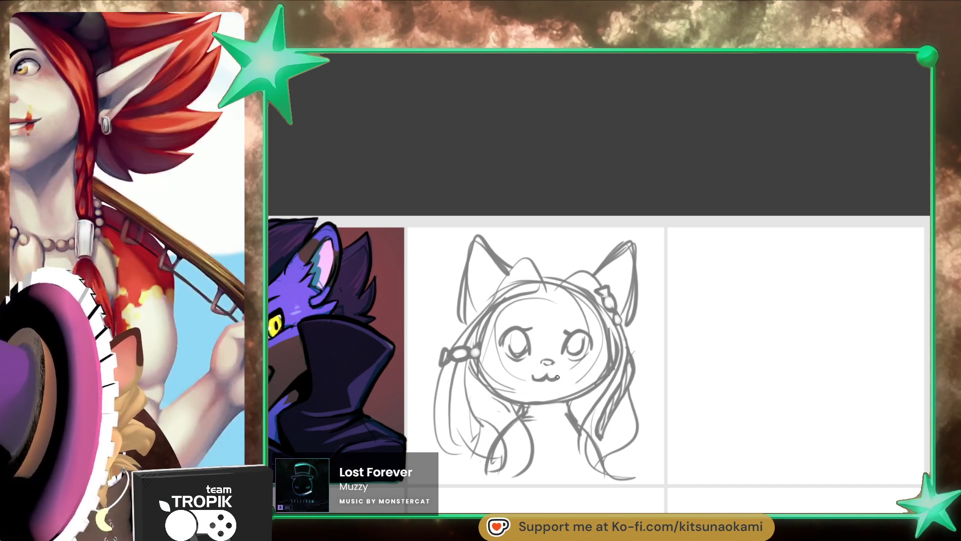
{"action": "key", "text": "e"}
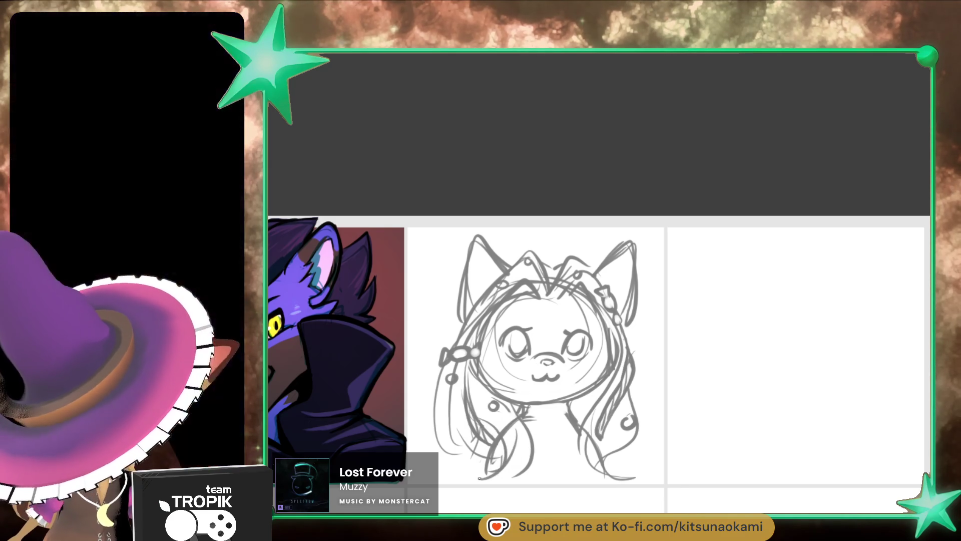
- Add strands to the lower hair on both sides and lasso the whole cat-girl sketch
{"action": "left_click_drag", "start_coordinate": [470, 446], "coordinate": [458, 472]}
{"action": "mouse_move", "coordinate": [630, 446]}
{"action": "left_mouse_down"}
{"action": "mouse_move", "coordinate": [650, 470]}
{"action": "mouse_move", "coordinate": [611, 476]}
{"action": "left_mouse_up"}
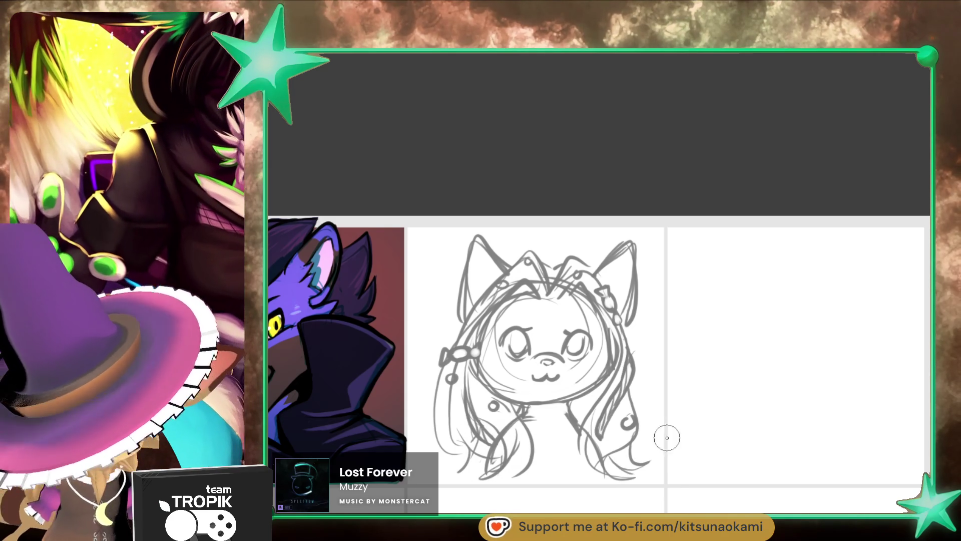
{"action": "left_click_drag", "start_coordinate": [671, 342], "coordinate": [661, 463]}
{"action": "mouse_move", "coordinate": [425, 455]}
{"action": "left_mouse_down"}
{"action": "mouse_move", "coordinate": [551, 199]}
{"action": "mouse_move", "coordinate": [704, 326]}
{"action": "left_mouse_up"}
{"action": "key", "text": "ctrl+t"}
{"action": "left_click_drag", "start_coordinate": [563, 510], "coordinate": [558, 529]}
{"action": "mouse_move", "coordinate": [621, 450]}
{"action": "left_mouse_down"}
{"action": "mouse_move", "coordinate": [581, 484]}
{"action": "mouse_move", "coordinate": [624, 465]}
{"action": "left_mouse_up"}
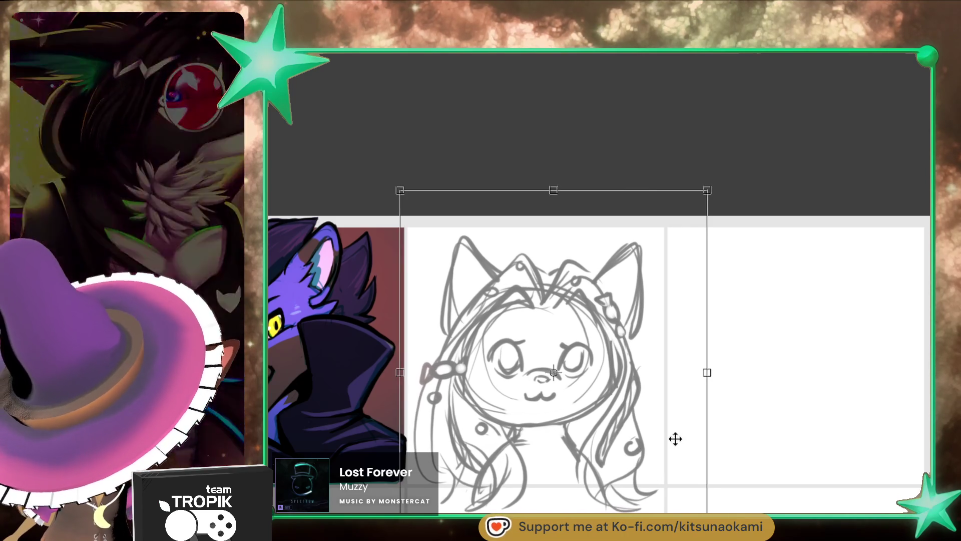
{"action": "key", "text": "Return"}
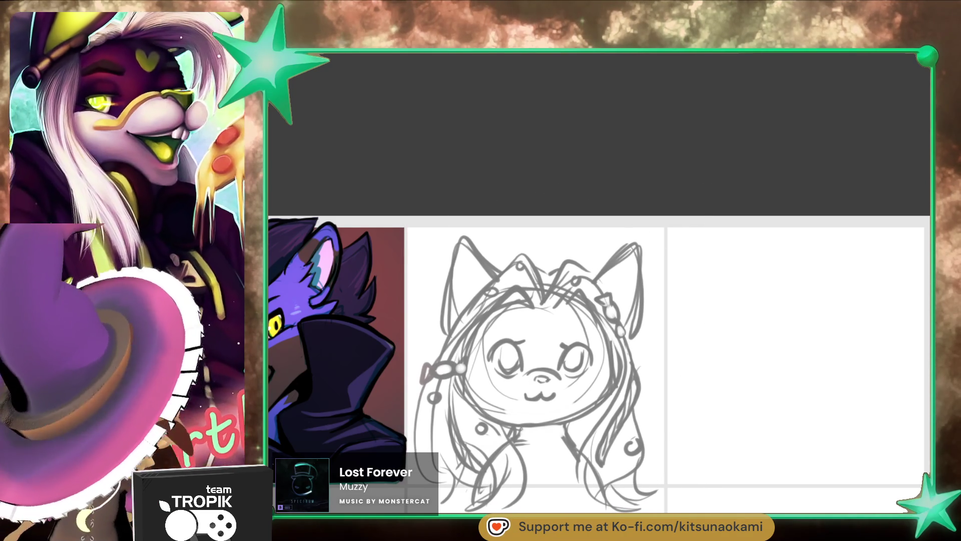
{"action": "left_click_drag", "start_coordinate": [682, 487], "coordinate": [403, 516]}
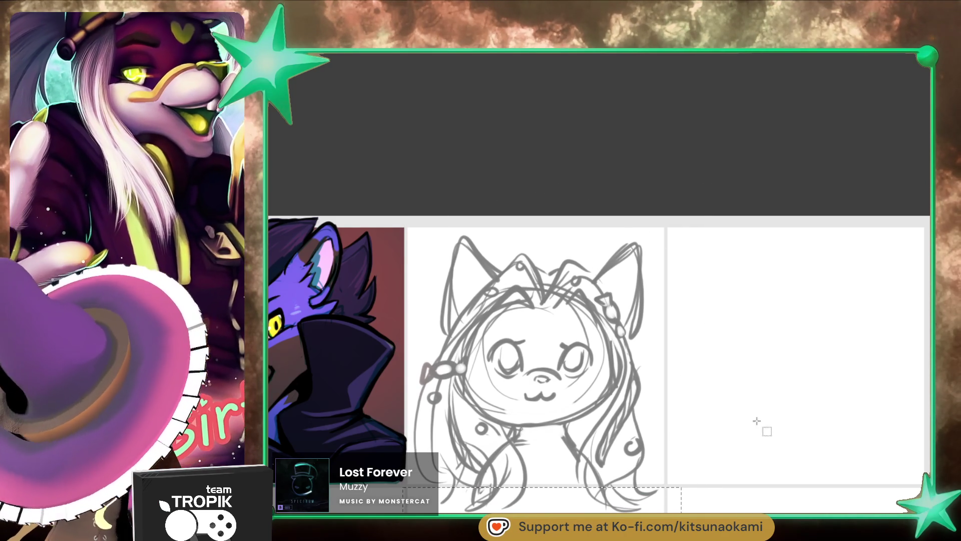
{"action": "key", "text": "Delete"}
{"action": "key", "text": "b"}
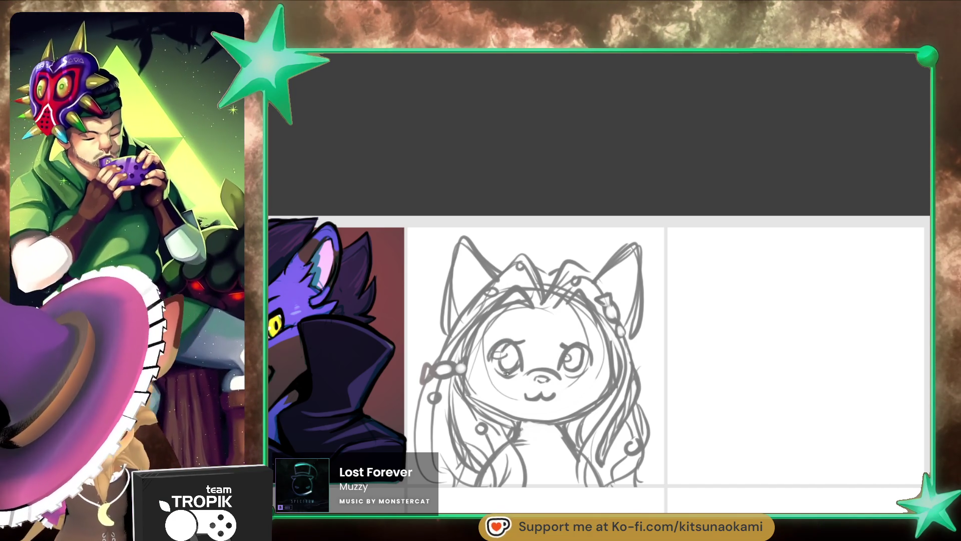
{"action": "key", "text": "e"}
{"action": "key", "text": "b"}
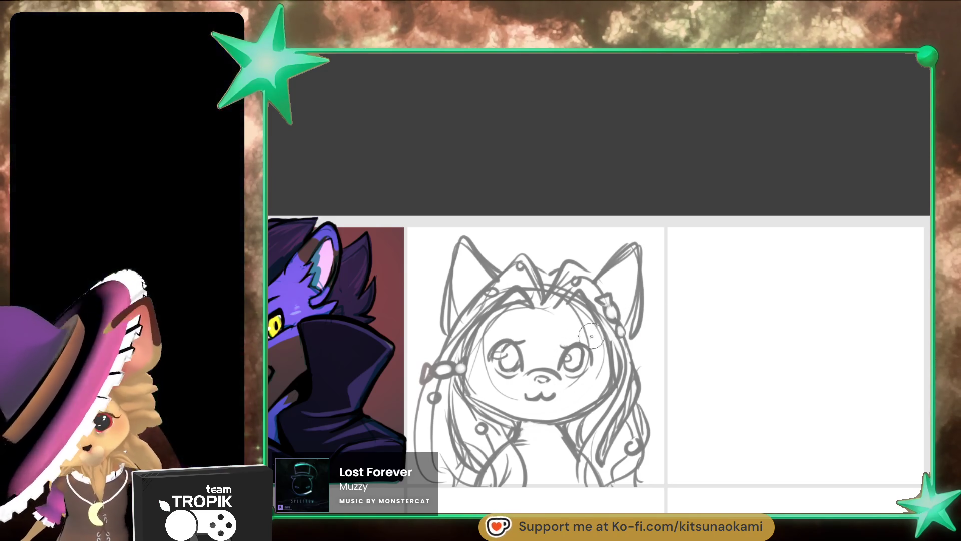
- Draw a small curved mark on the girl's forehead, then return to a fine brush size
{"action": "mouse_move", "coordinate": [538, 323]}
{"action": "left_mouse_down"}
{"action": "mouse_move", "coordinate": [539, 336]}
{"action": "mouse_move", "coordinate": [554, 335]}
{"action": "left_mouse_up"}
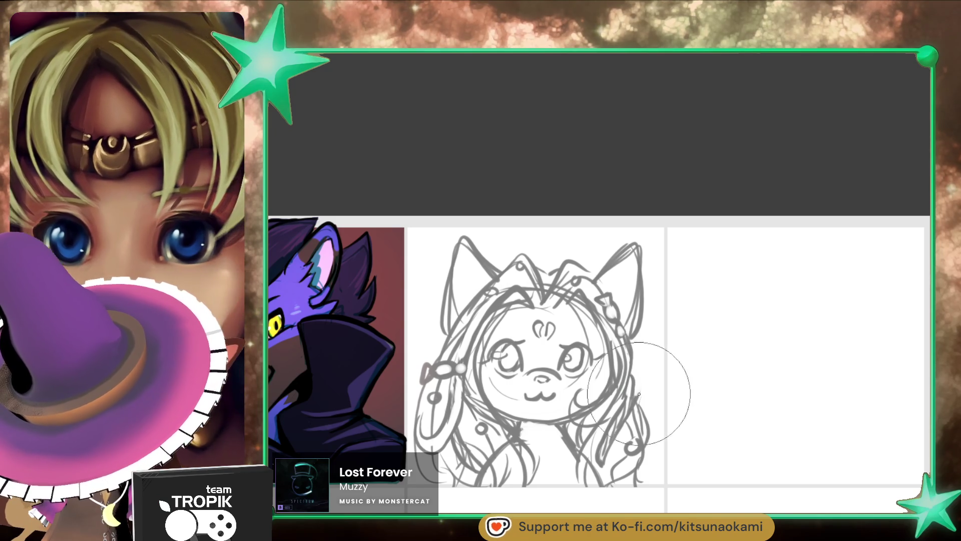
{"action": "key", "text": "["}
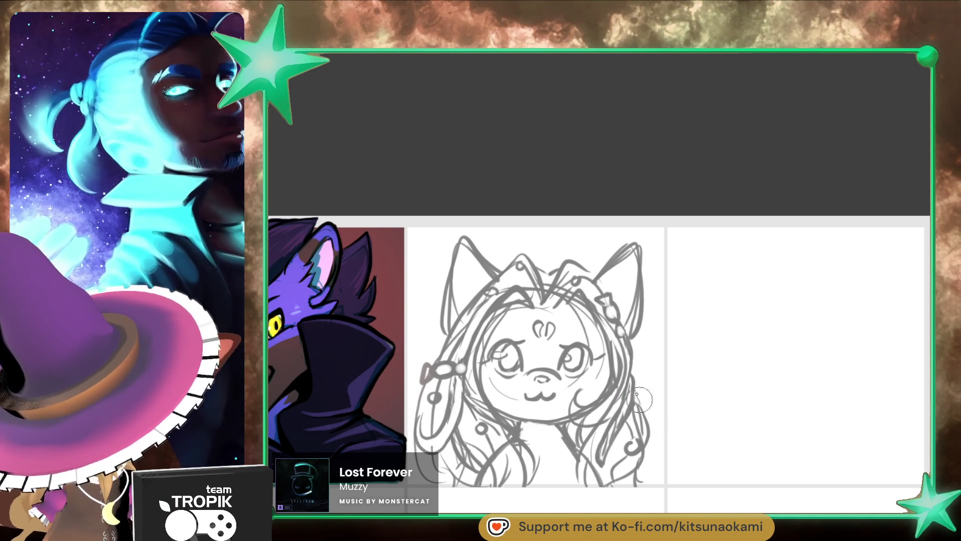
- Add hair strands down the right side and redraw the tip of the left ear
{"action": "mouse_move", "coordinate": [639, 399]}
{"action": "left_mouse_down"}
{"action": "mouse_move", "coordinate": [659, 431]}
{"action": "mouse_move", "coordinate": [650, 463]}
{"action": "mouse_move", "coordinate": [629, 483]}
{"action": "left_mouse_up"}
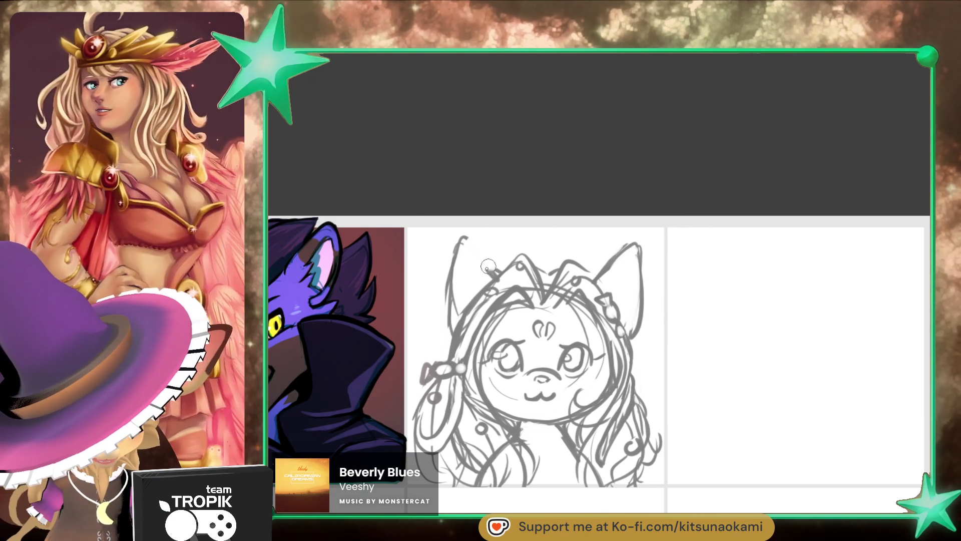
{"action": "left_click_drag", "start_coordinate": [464, 237], "coordinate": [486, 256]}
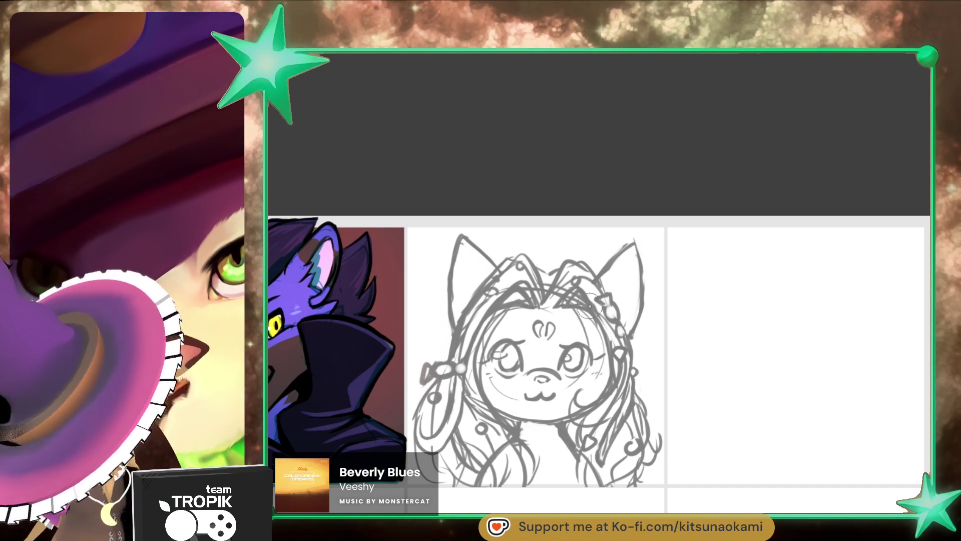
{"action": "key", "text": "e"}
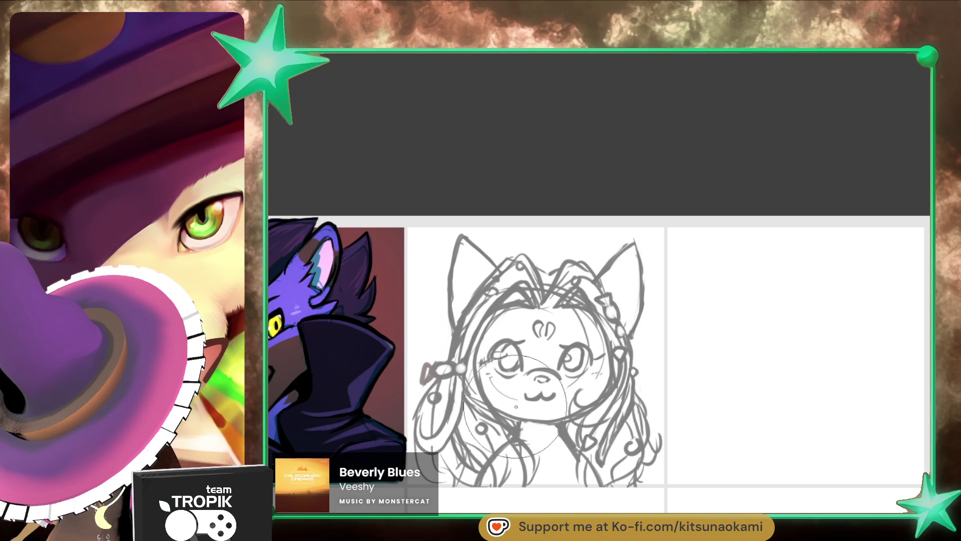
{"action": "key", "text": "e"}
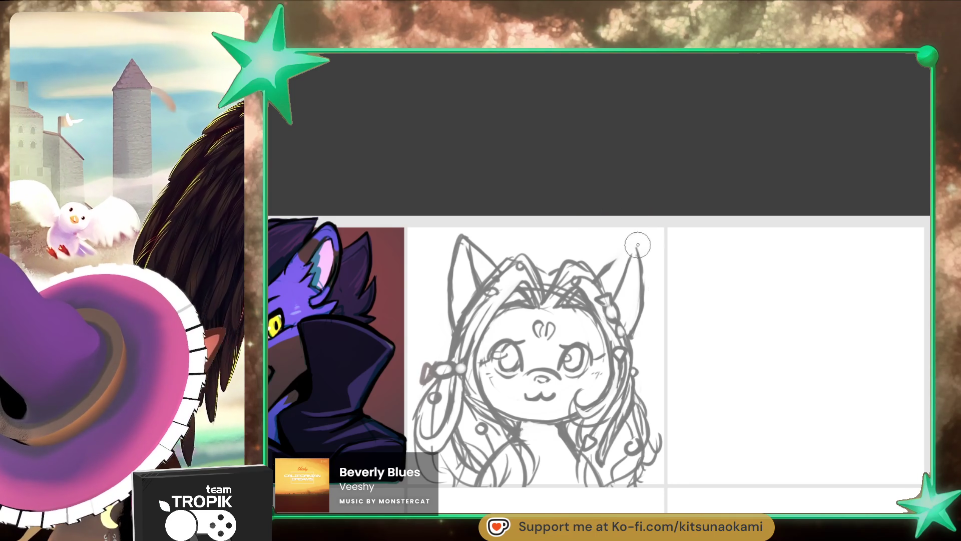
- Redraw the right ear edge and left ear tip, and add a dark lower-right hair stroke
{"action": "left_click_drag", "start_coordinate": [638, 245], "coordinate": [602, 266]}
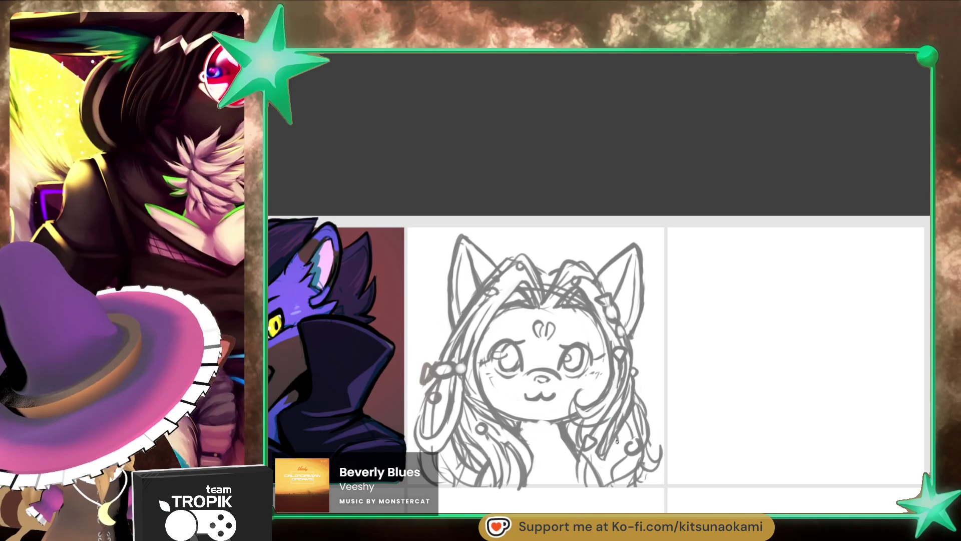
{"action": "left_click_drag", "start_coordinate": [617, 441], "coordinate": [603, 467]}
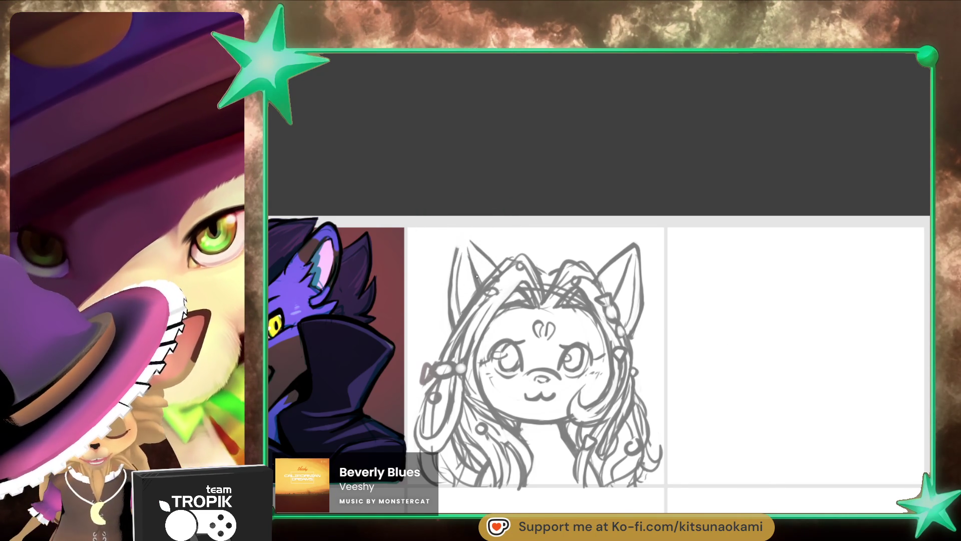
{"action": "left_click_drag", "start_coordinate": [458, 253], "coordinate": [465, 238]}
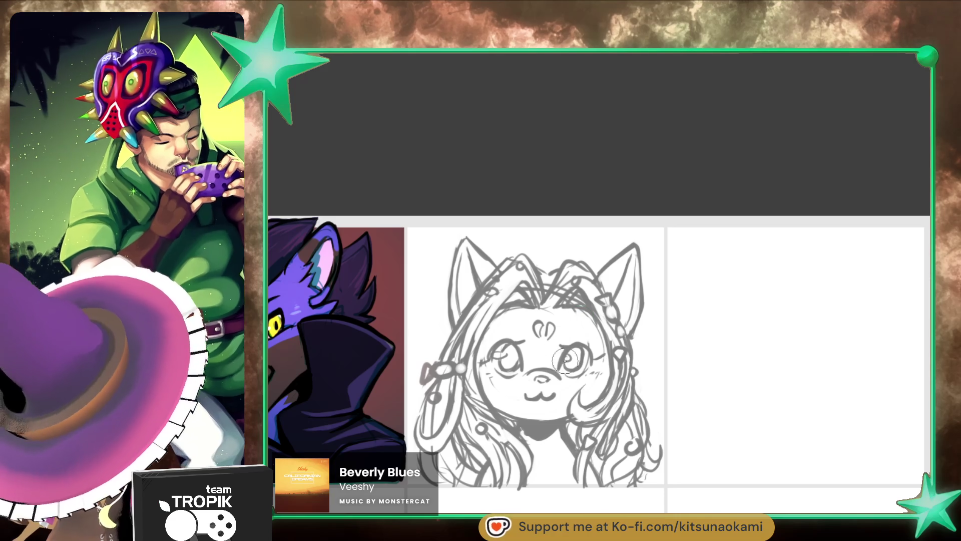
- Ink the right eye's upper lid and lash flick and the left eye's lids in bold black
{"action": "left_click_drag", "start_coordinate": [560, 355], "coordinate": [591, 352]}
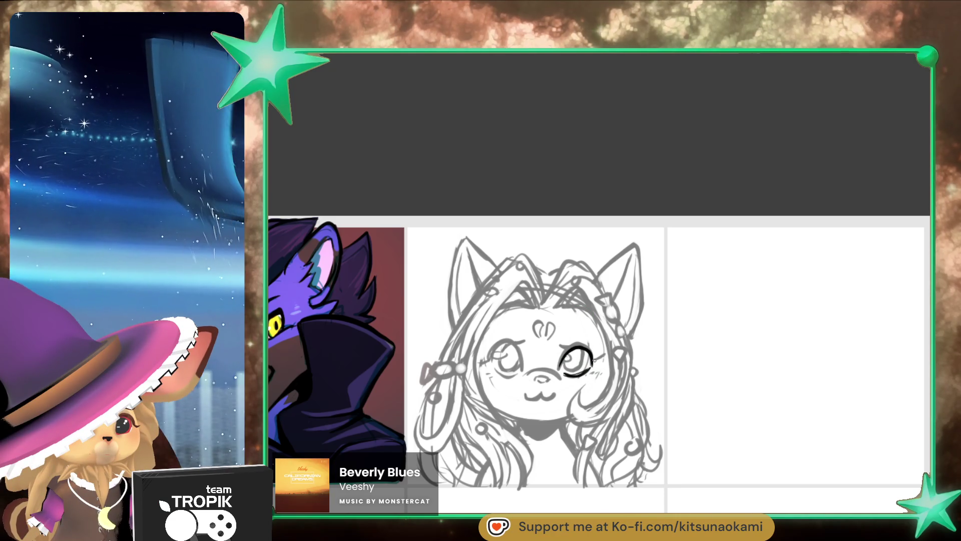
{"action": "mouse_move", "coordinate": [558, 352]}
{"action": "left_mouse_down"}
{"action": "mouse_move", "coordinate": [581, 346]}
{"action": "mouse_move", "coordinate": [603, 355]}
{"action": "left_mouse_up"}
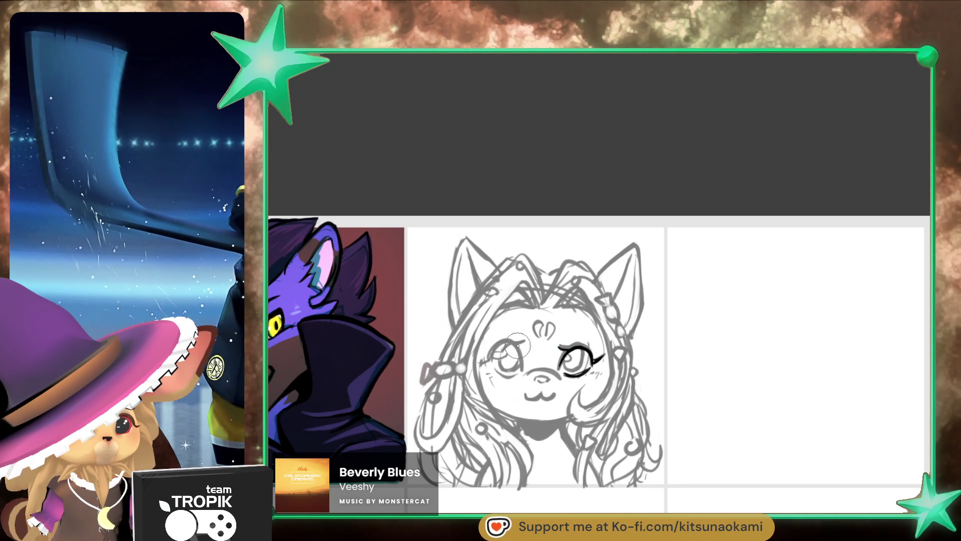
{"action": "left_click_drag", "start_coordinate": [515, 345], "coordinate": [522, 348]}
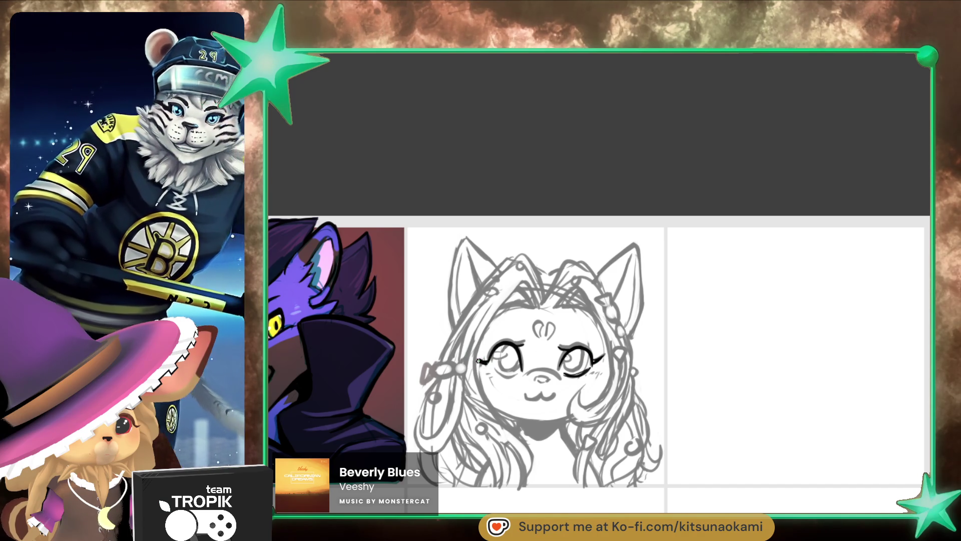
{"action": "mouse_move", "coordinate": [496, 372]}
{"action": "left_mouse_down"}
{"action": "mouse_move", "coordinate": [520, 370]}
{"action": "mouse_move", "coordinate": [505, 356]}
{"action": "left_mouse_up"}
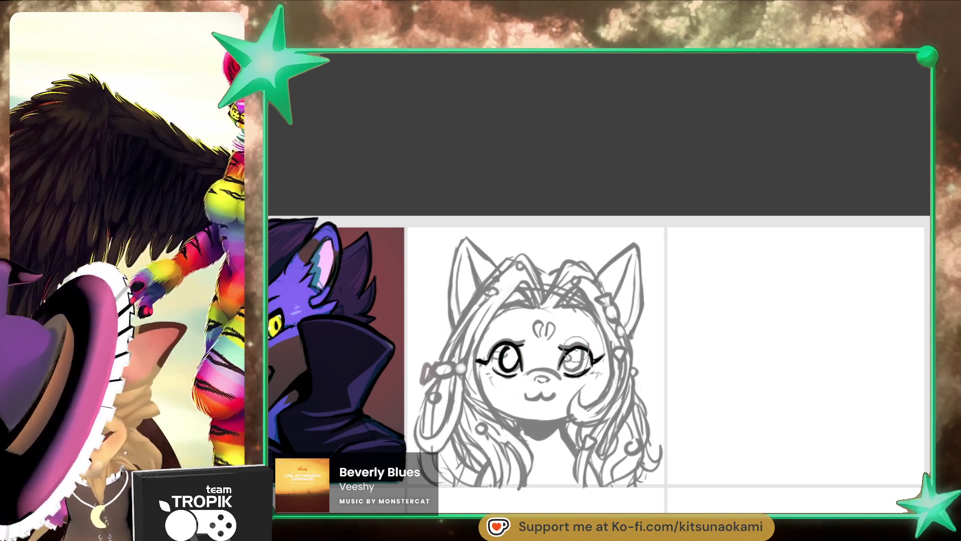
{"action": "left_click_drag", "start_coordinate": [576, 349], "coordinate": [568, 357]}
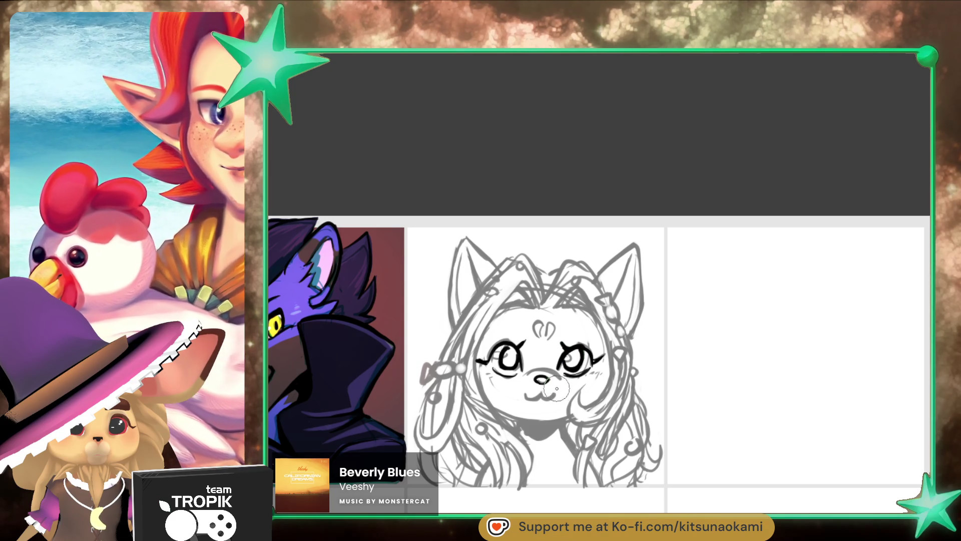
- Ink the cat girl's w-shaped mouth, V hairline, face sides, jaw and earring in black
{"action": "left_click_drag", "start_coordinate": [524, 394], "coordinate": [558, 393]}
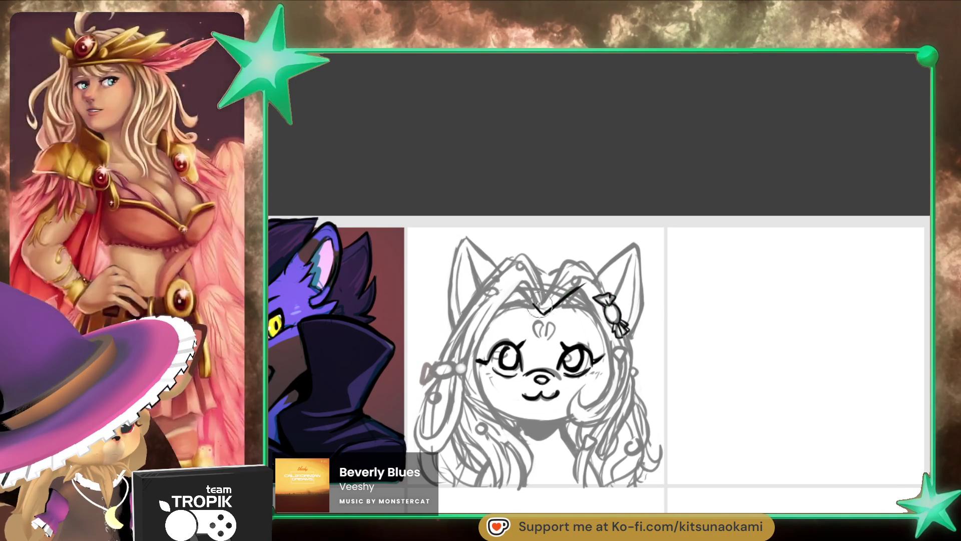
{"action": "left_click_drag", "start_coordinate": [517, 283], "coordinate": [542, 312]}
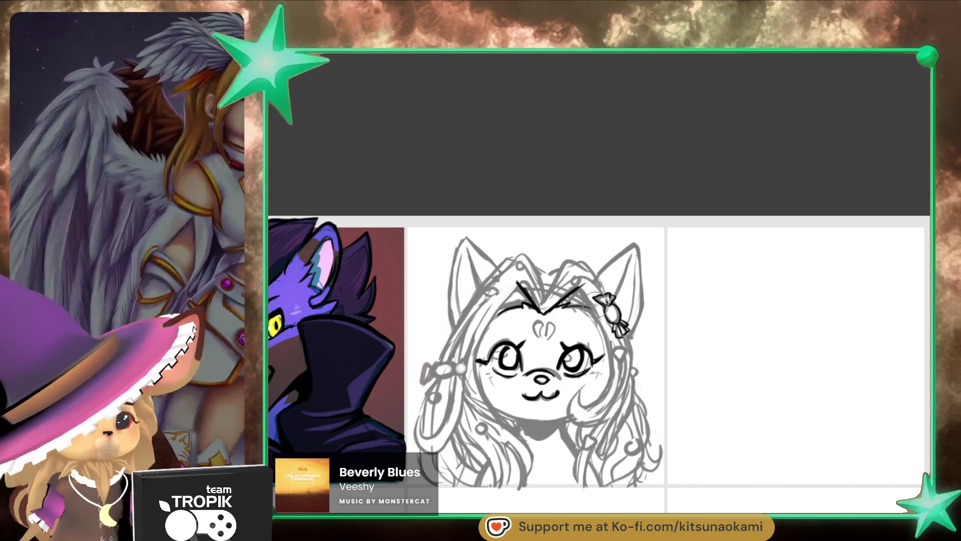
{"action": "left_click_drag", "start_coordinate": [502, 305], "coordinate": [521, 435]}
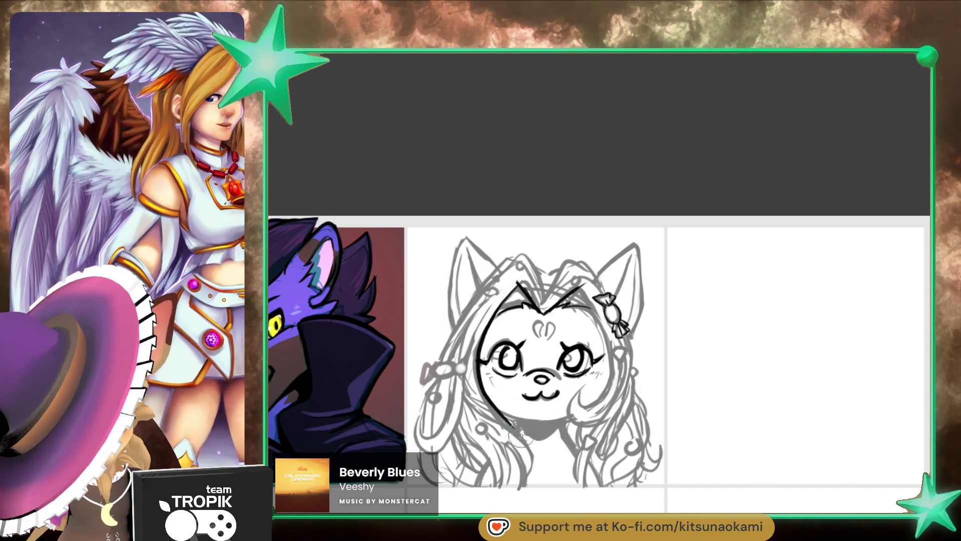
{"action": "mouse_move", "coordinate": [583, 289]}
{"action": "left_mouse_down"}
{"action": "mouse_move", "coordinate": [607, 368]}
{"action": "mouse_move", "coordinate": [581, 408]}
{"action": "mouse_move", "coordinate": [603, 426]}
{"action": "left_mouse_up"}
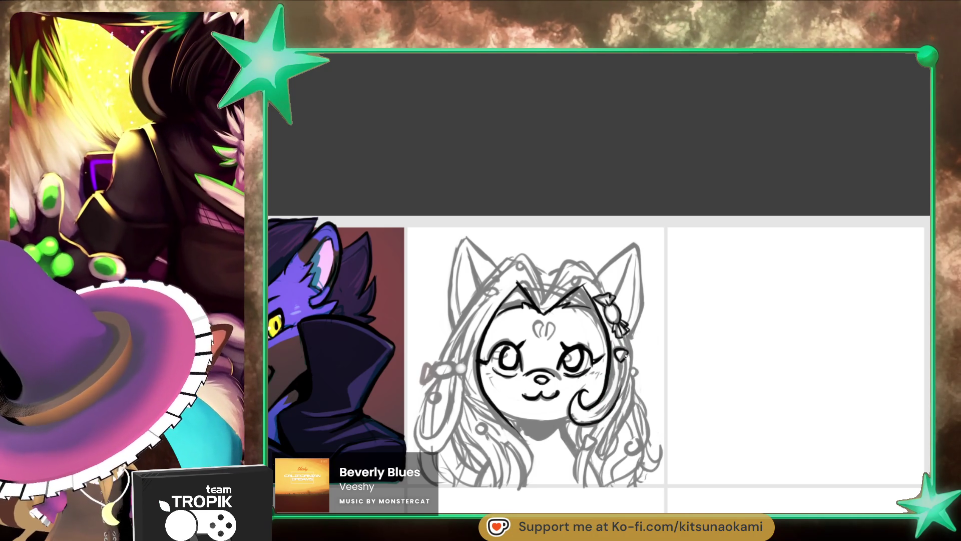
{"action": "left_click_drag", "start_coordinate": [627, 351], "coordinate": [619, 357]}
{"action": "left_click_drag", "start_coordinate": [600, 423], "coordinate": [583, 439]}
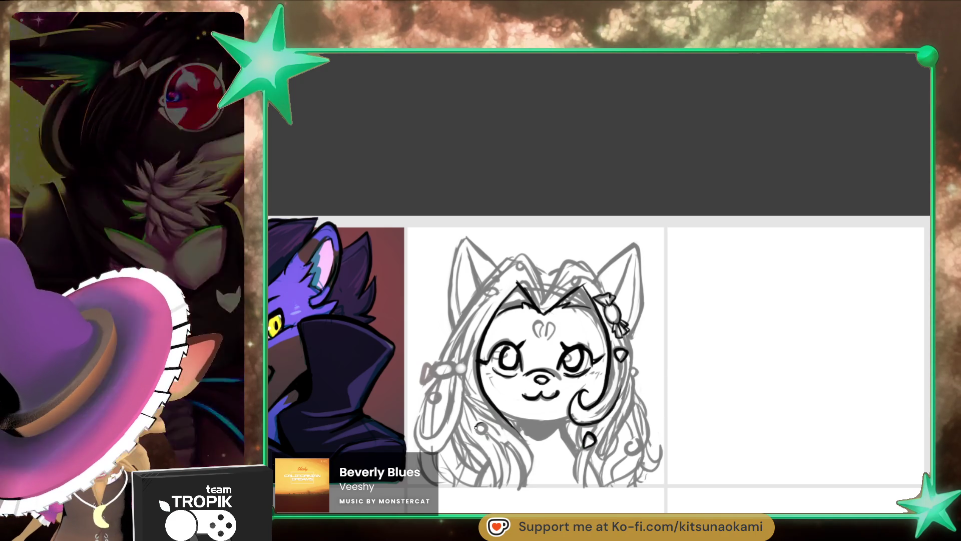
- Ink bead circles in the left, upper-left and lower-right hair, plus strands below the chin and along the forehead
{"action": "left_click_drag", "start_coordinate": [478, 424], "coordinate": [480, 426]}
{"action": "mouse_move", "coordinate": [486, 289]}
{"action": "left_mouse_down"}
{"action": "mouse_move", "coordinate": [495, 294]}
{"action": "mouse_move", "coordinate": [522, 267]}
{"action": "left_mouse_up"}
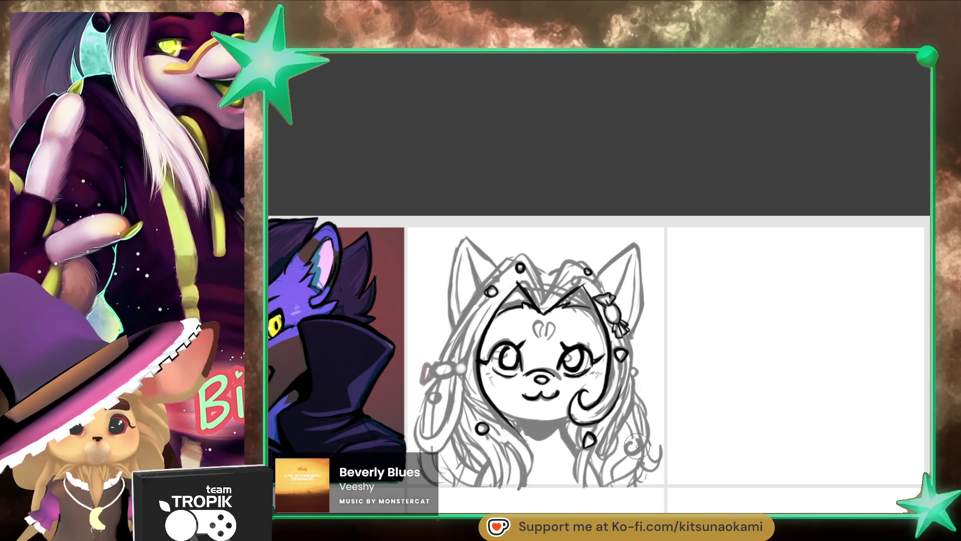
{"action": "left_click_drag", "start_coordinate": [636, 442], "coordinate": [636, 443]}
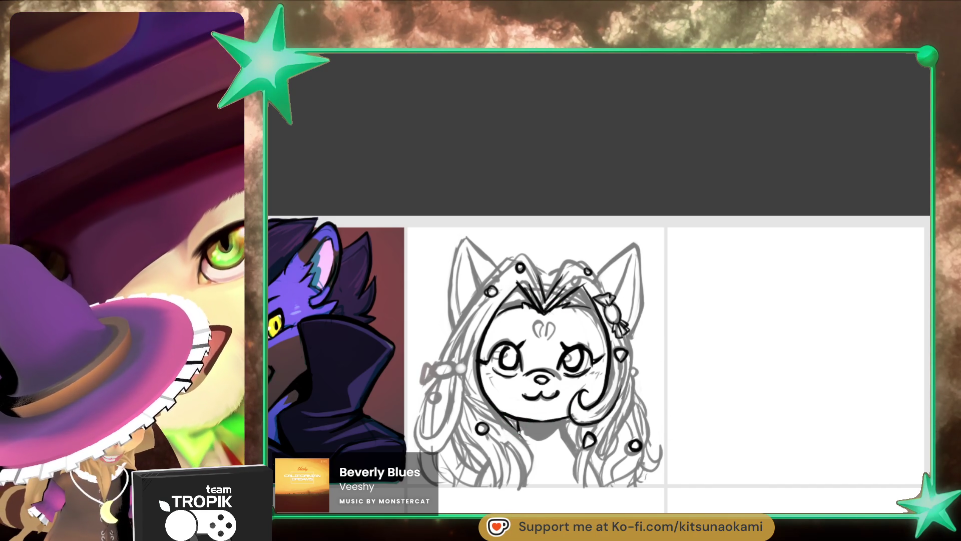
{"action": "left_click_drag", "start_coordinate": [567, 423], "coordinate": [574, 446]}
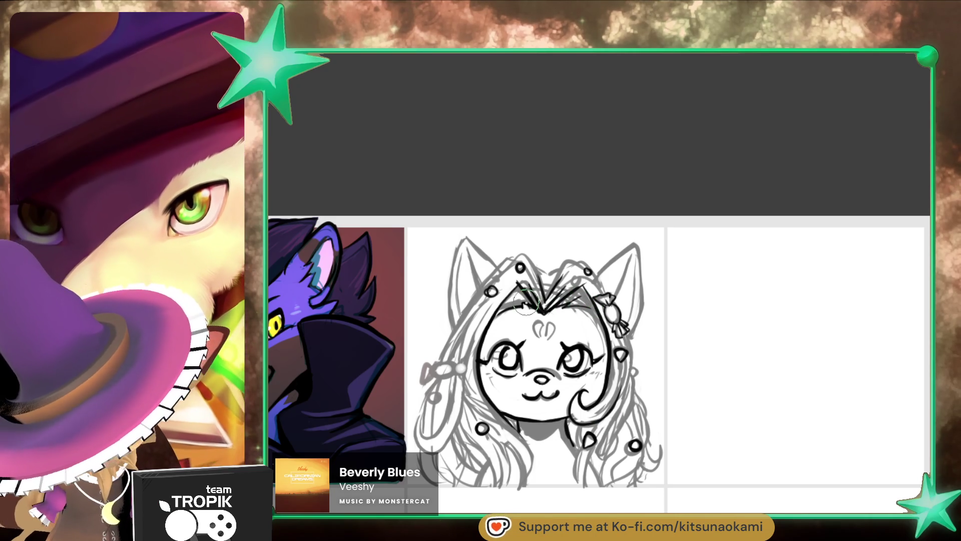
{"action": "left_click_drag", "start_coordinate": [525, 306], "coordinate": [517, 293]}
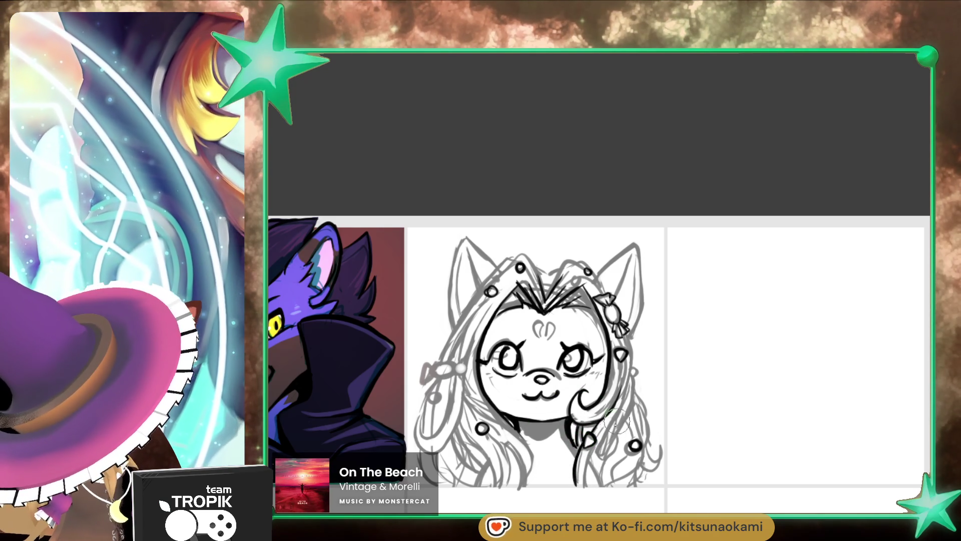
- Ink a lower-right hair strand, a bead in the right hair, a strand beside the neck and a left curl
{"action": "left_click_drag", "start_coordinate": [593, 443], "coordinate": [585, 486]}
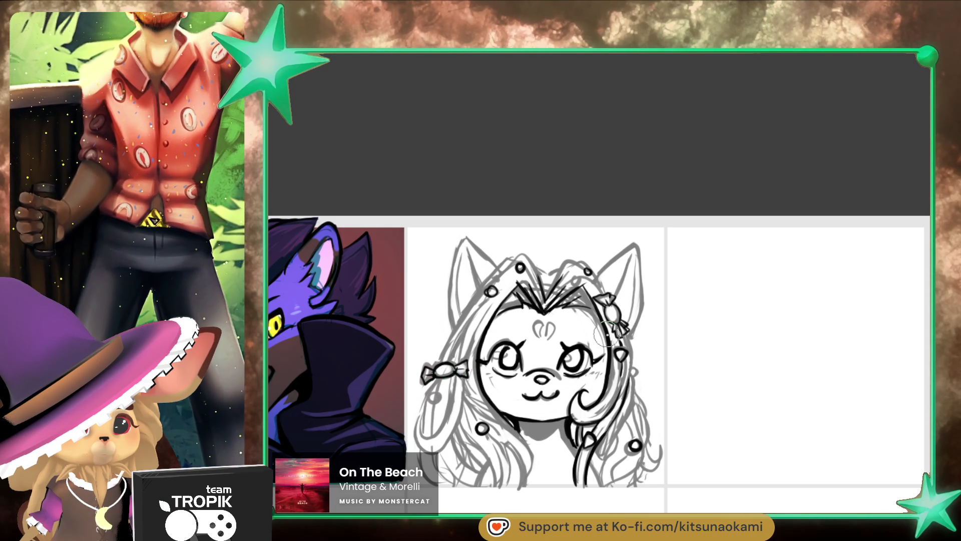
{"action": "left_click_drag", "start_coordinate": [633, 367], "coordinate": [633, 368]}
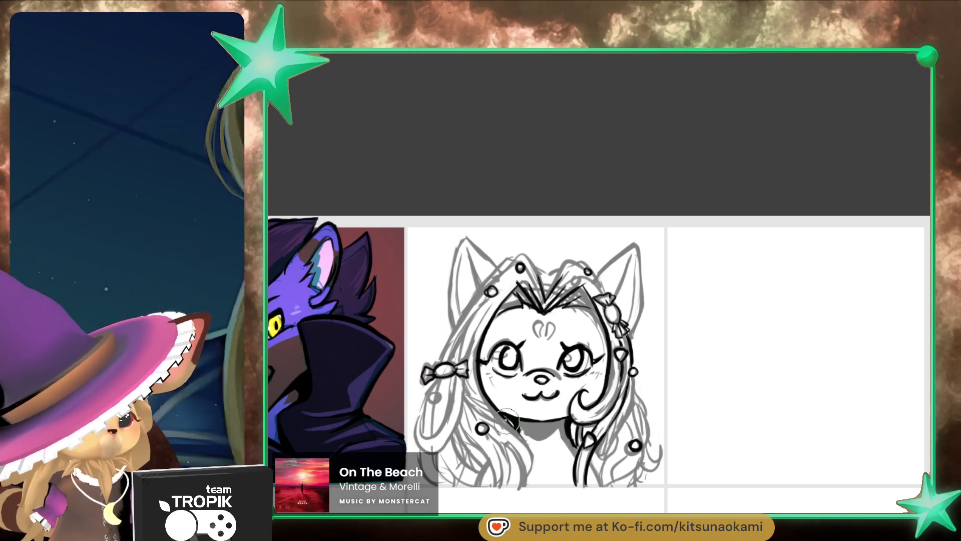
{"action": "left_click_drag", "start_coordinate": [523, 433], "coordinate": [521, 479]}
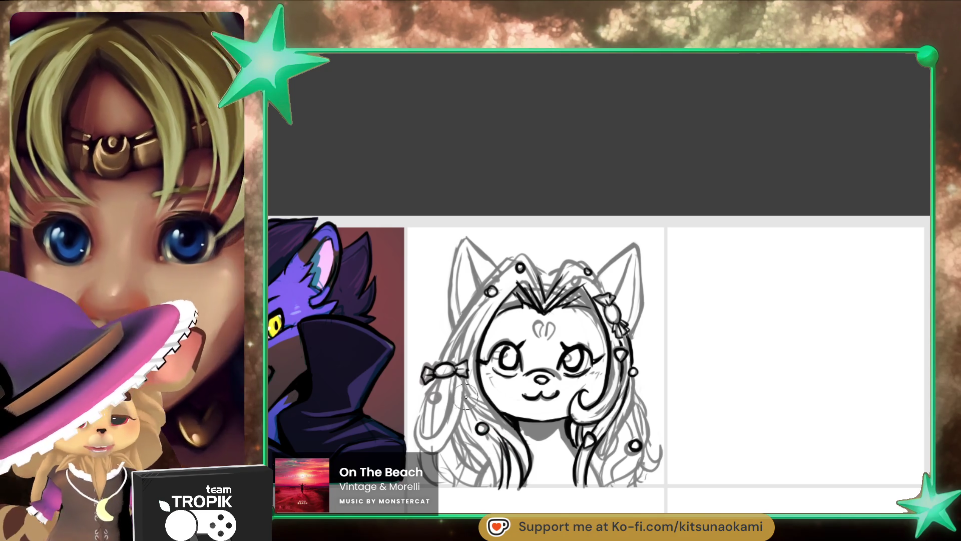
{"action": "left_click_drag", "start_coordinate": [425, 435], "coordinate": [425, 411]}
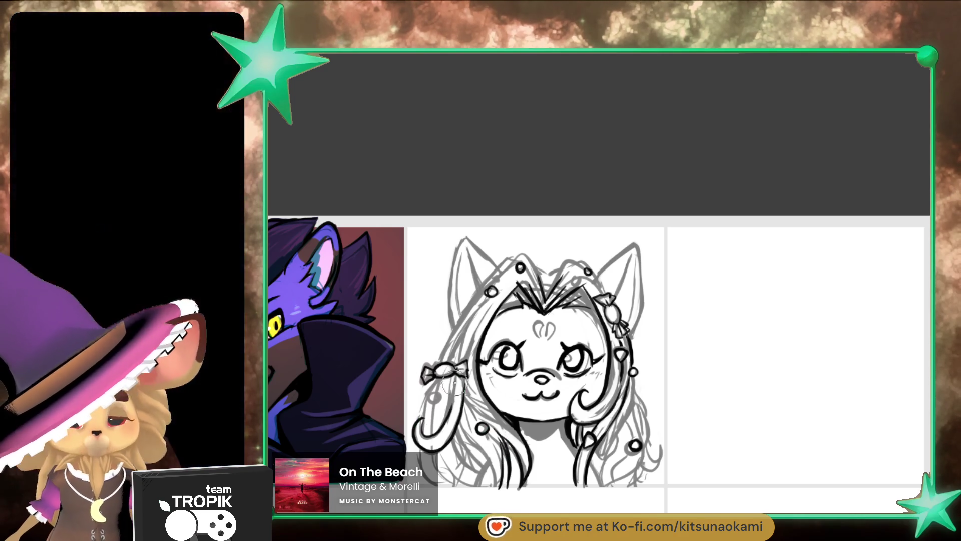